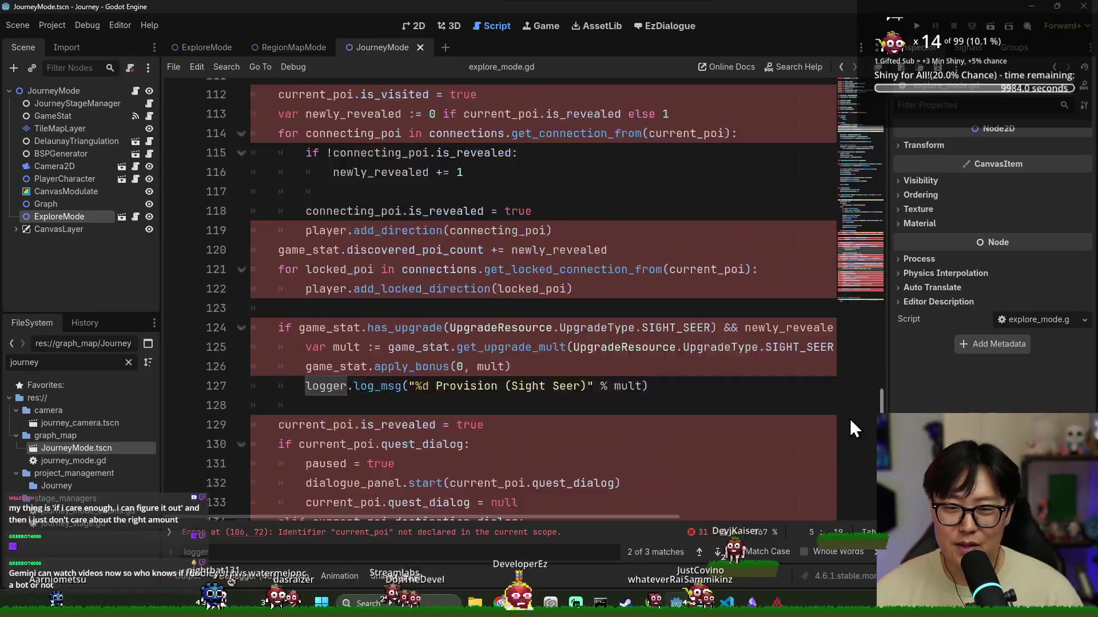
Locate the first-visit log line and copy the current_node variable name
click(345, 330)
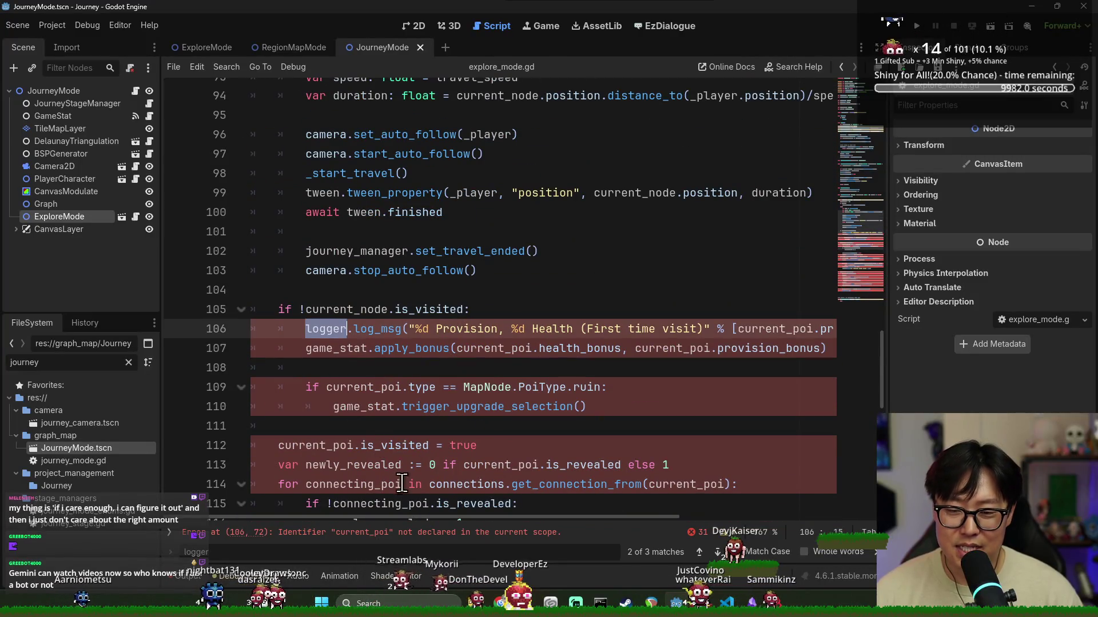
key(Escape)
key(Up)
click(391, 557)
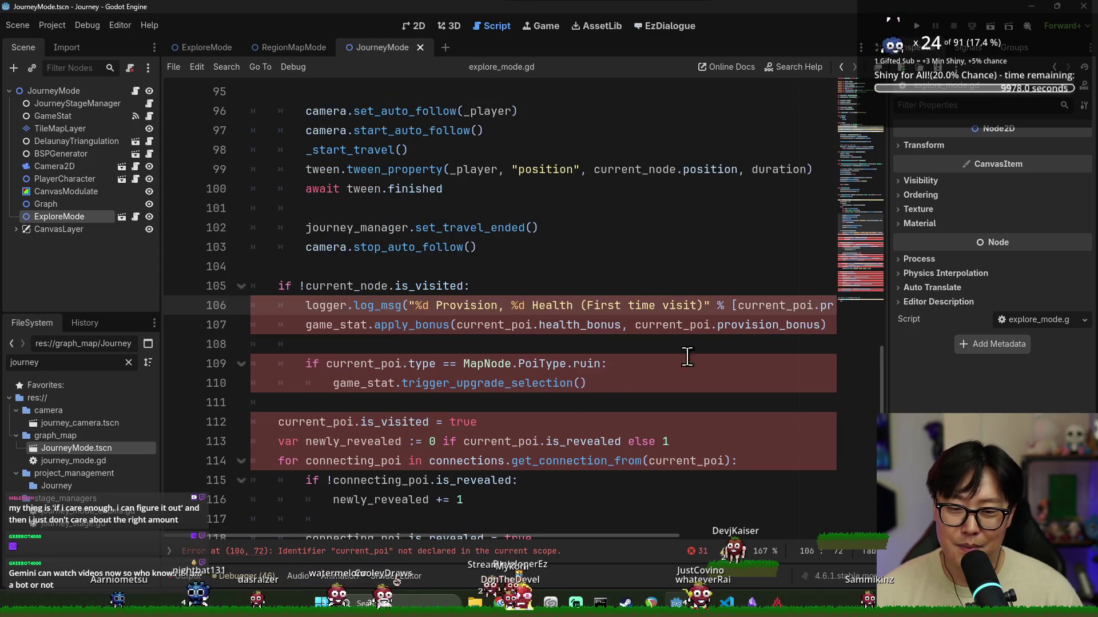
scroll(522, 368, up, 4)
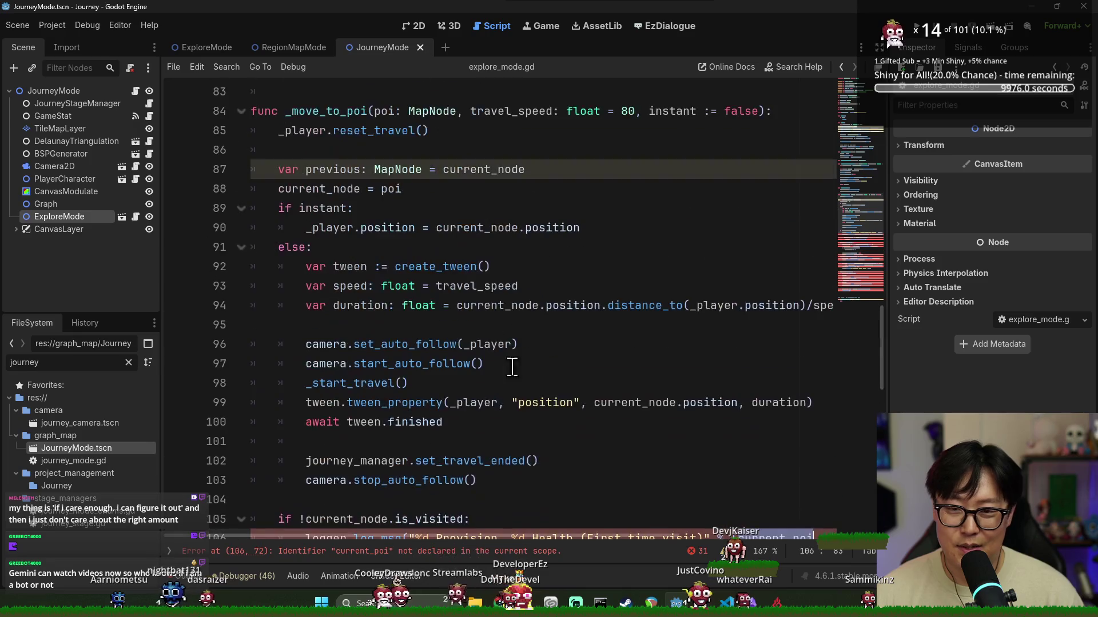
double_click(505, 166)
key(ctrl+c)
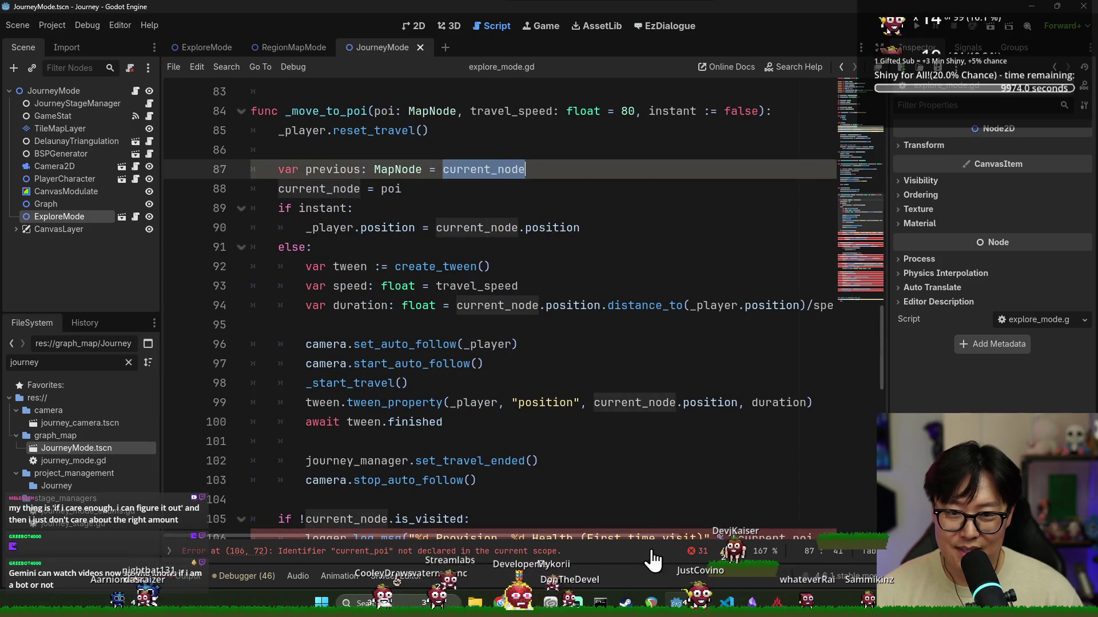
Replace both current_poi references on line 106 with current_node and save
scroll(600, 457, down, 2)
scroll(613, 520, right, 5)
double_click(535, 422)
key(ctrl+v)
double_click(737, 422)
key(ctrl+v)
key(ctrl+s)
Check game_stat on line 107, then return to the top of the script
drag(692, 537, 515, 523)
scroll(514, 457, down, 1)
double_click(337, 383)
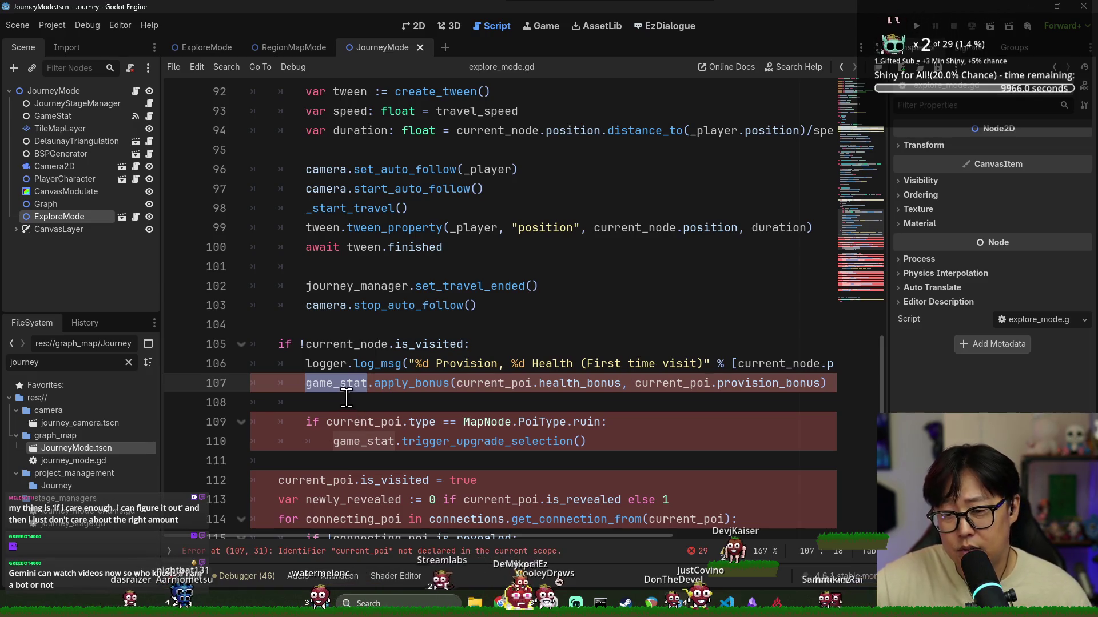
scroll(366, 397, up, 8)
scroll(385, 391, up, 20)
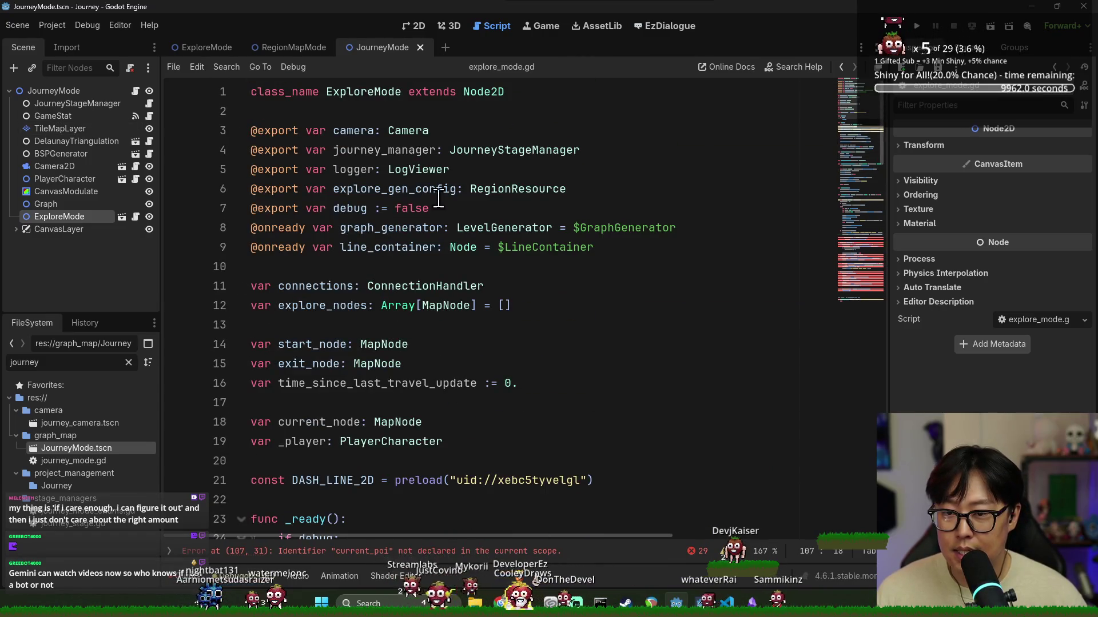
click(604, 155)
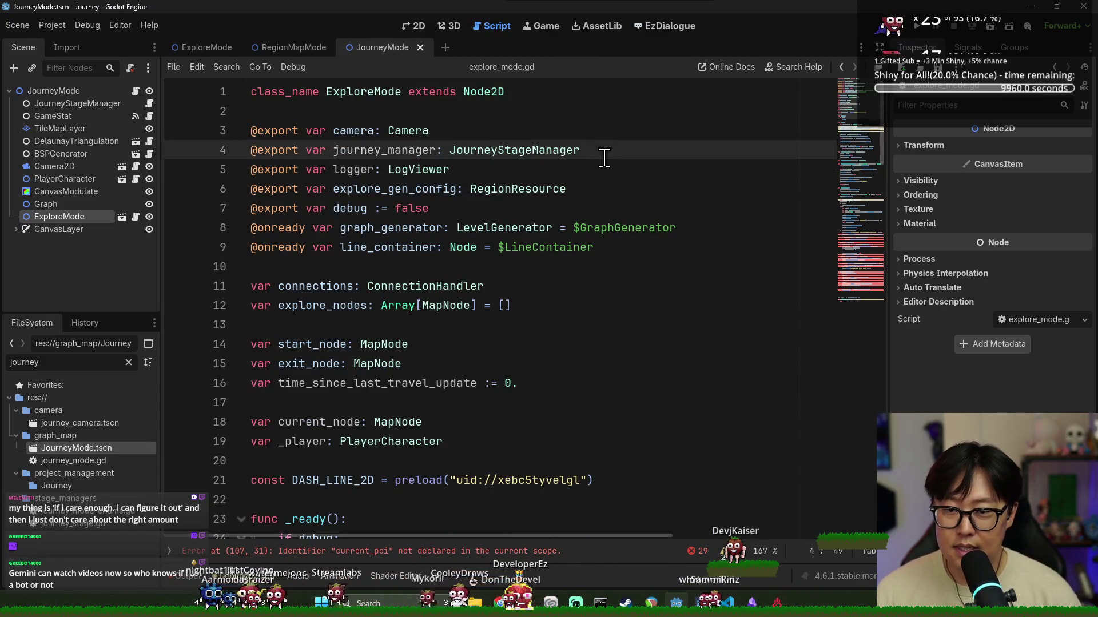
key(Return)
text(@export var g)
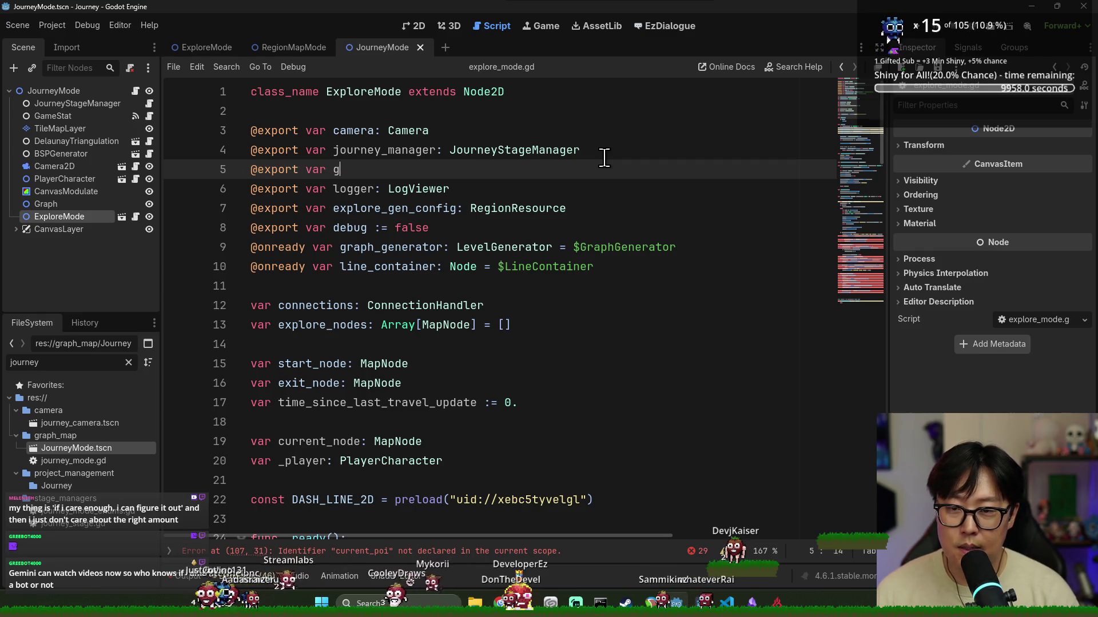
text(ameStat)
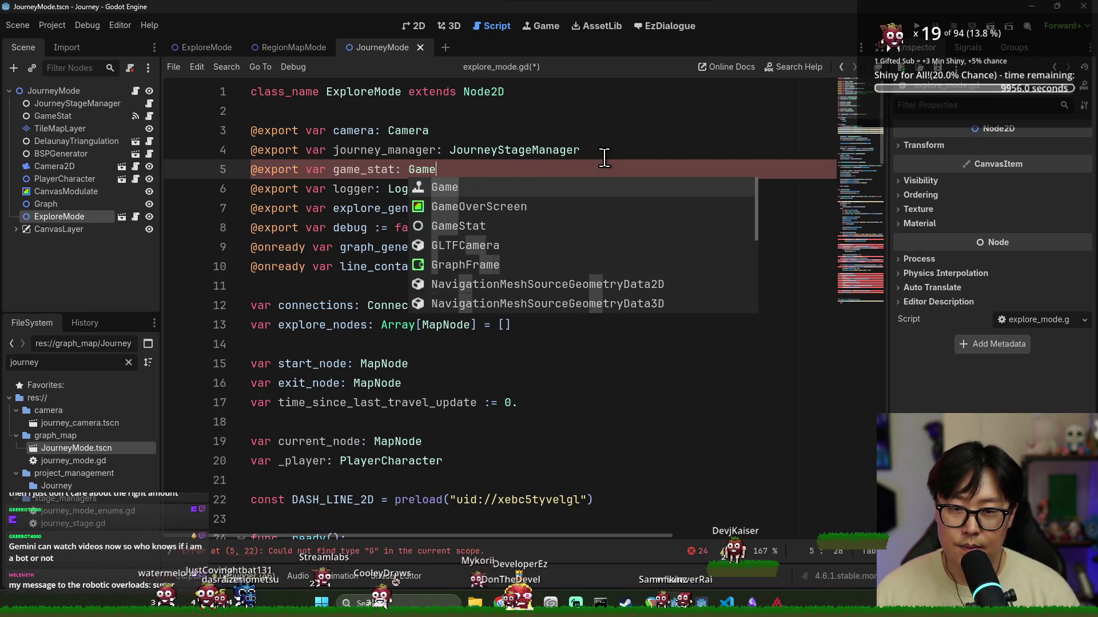
key(ctrl+s)
click(601, 155)
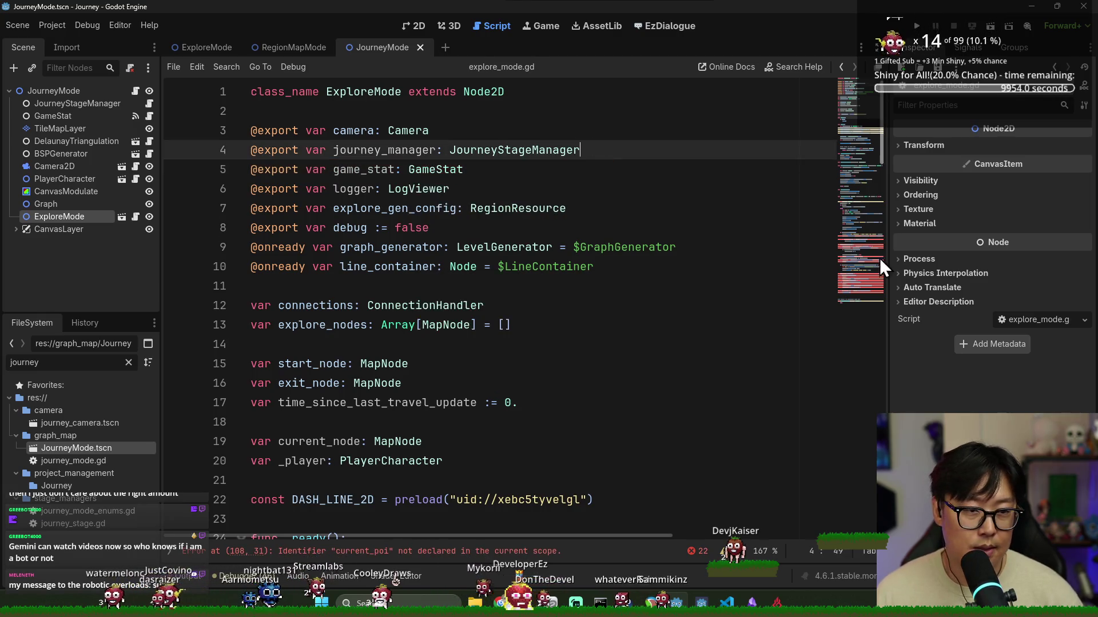
scroll(572, 343, down, 20)
Save the script and review game_stat and current_poi in the first-visit bonus call
scroll(540, 370, down, 6)
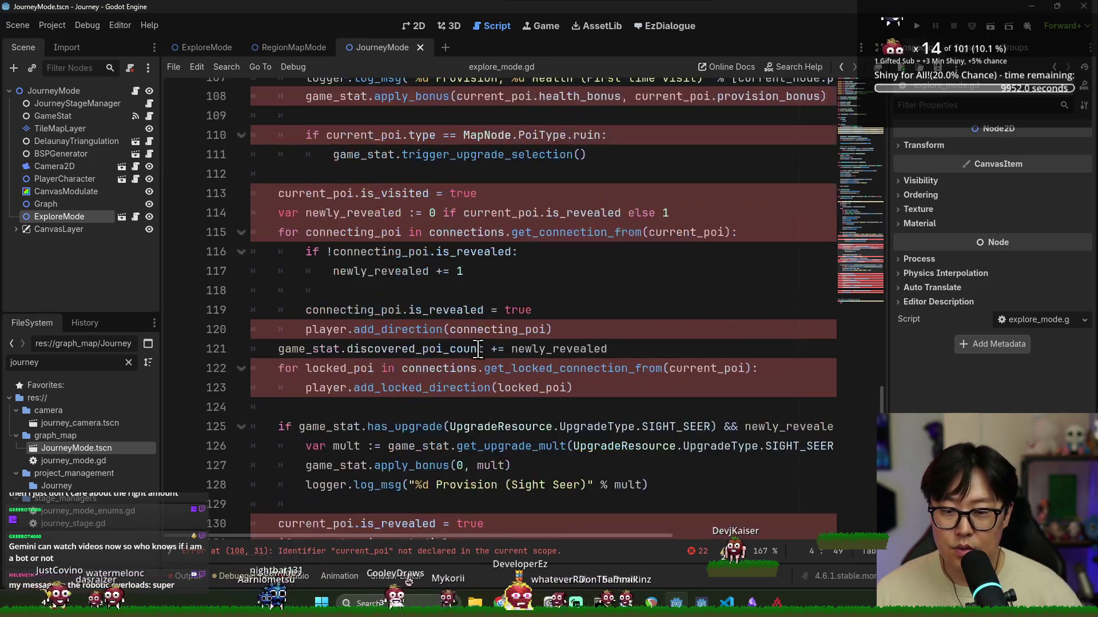
key(ctrl+s)
click(356, 115)
scroll(386, 262, up, 3)
double_click(338, 272)
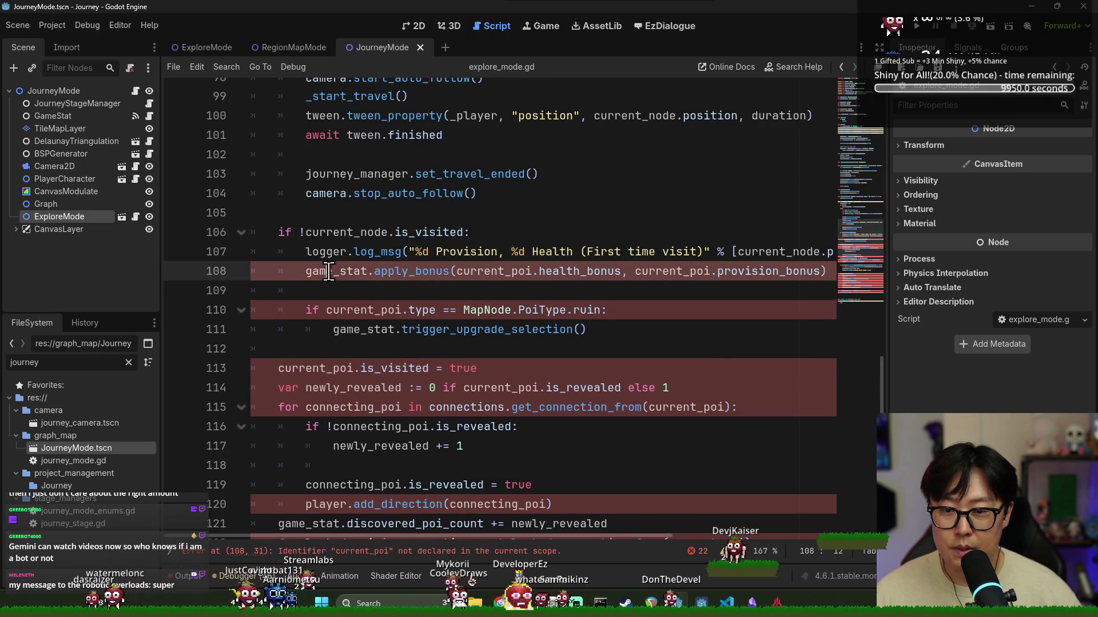
double_click(505, 274)
scroll(400, 343, up, 5)
scroll(354, 373, down, 3)
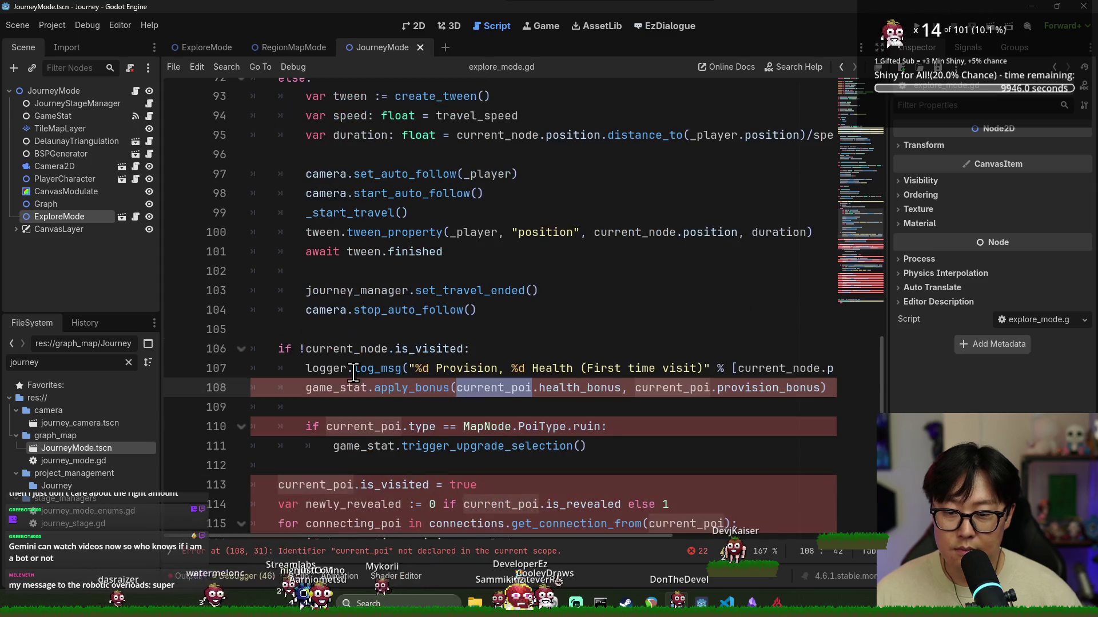
Replace the current_poi references in the health and provision bonus call with current_node, then save
click(343, 349)
double_click(343, 348)
key(ctrl+c)
double_click(493, 387)
key(ctrl+v)
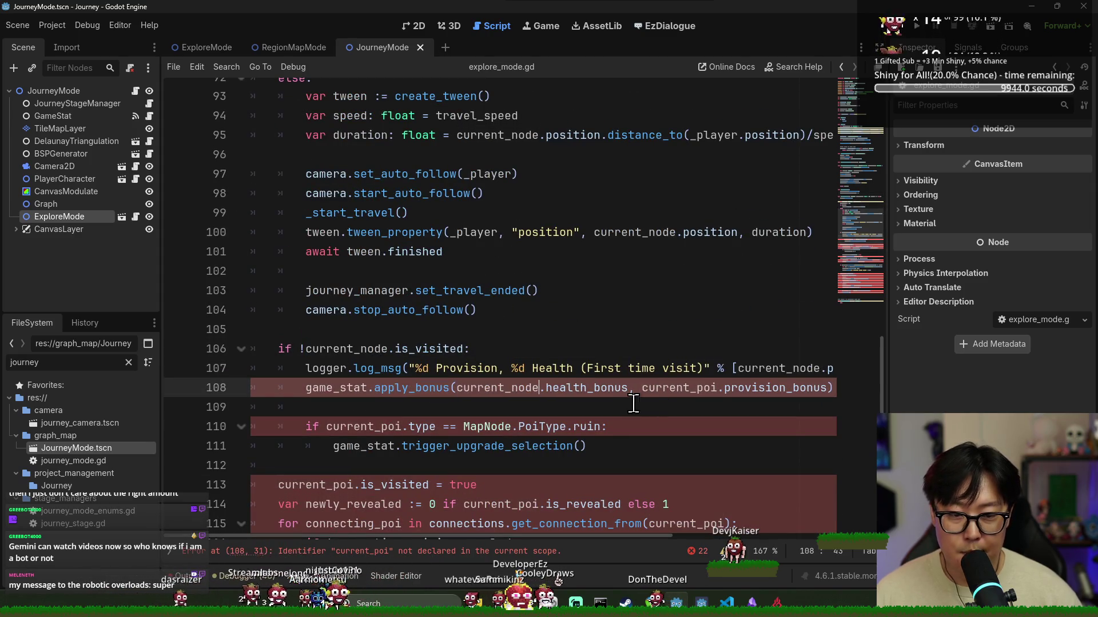
double_click(659, 389)
key(ctrl+v)
key(ctrl+s)
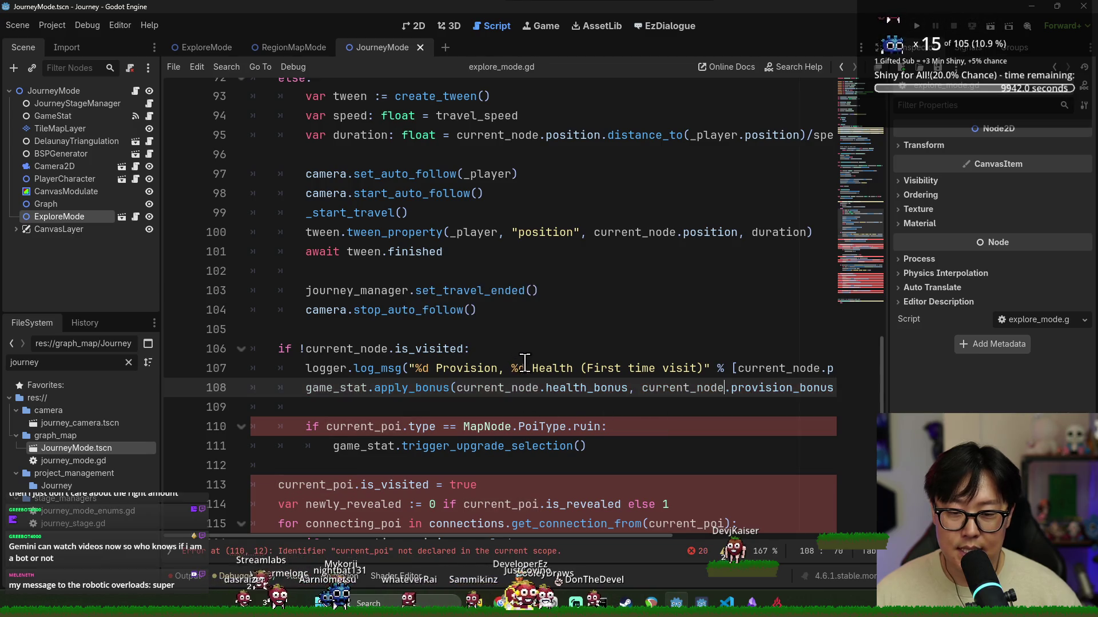
Delete the '(First time visit)' label from the log message and save
scroll(503, 361, down, 2)
click(439, 253)
double_click(439, 254)
double_click(604, 253)
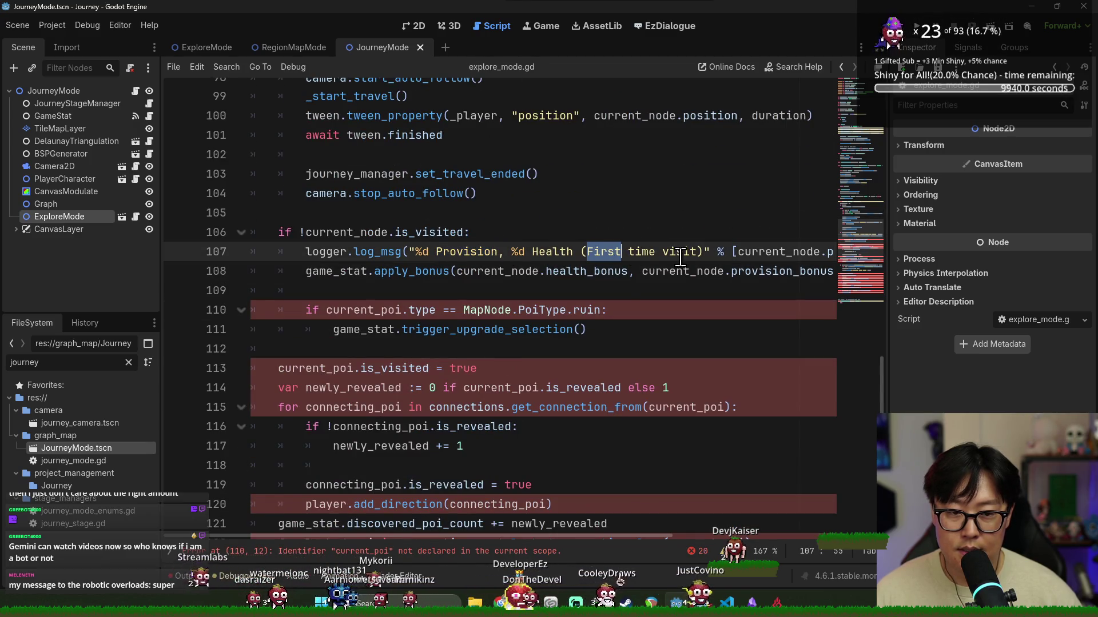
shift+click(699, 254)
key(BackSpace)
key(BackSpace)
key(BackSpace)
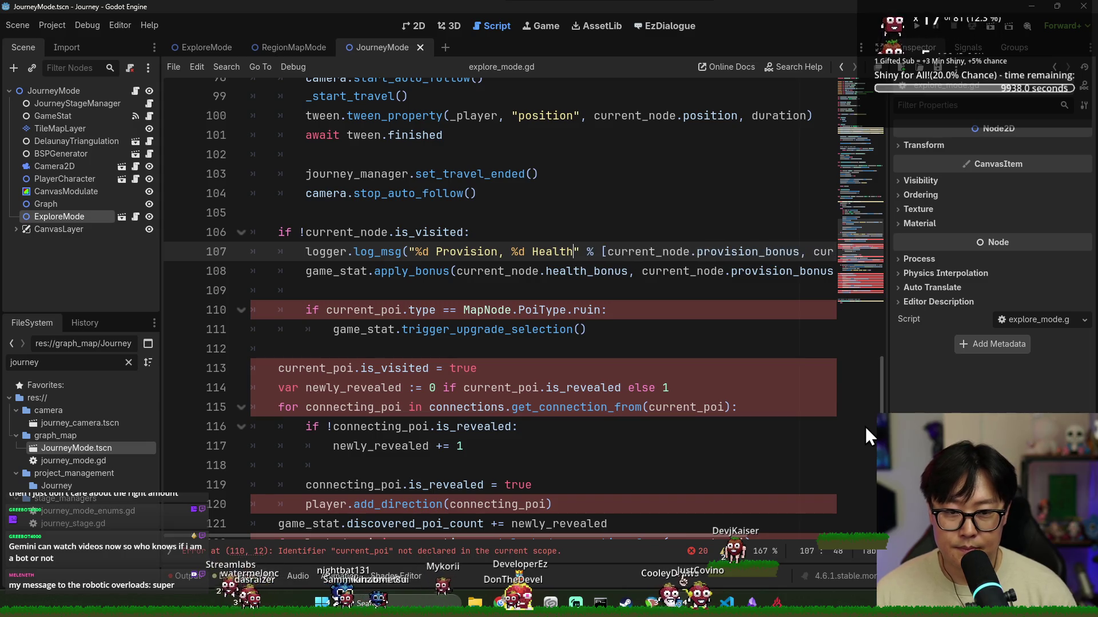
click(450, 271)
key(ctrl+s)
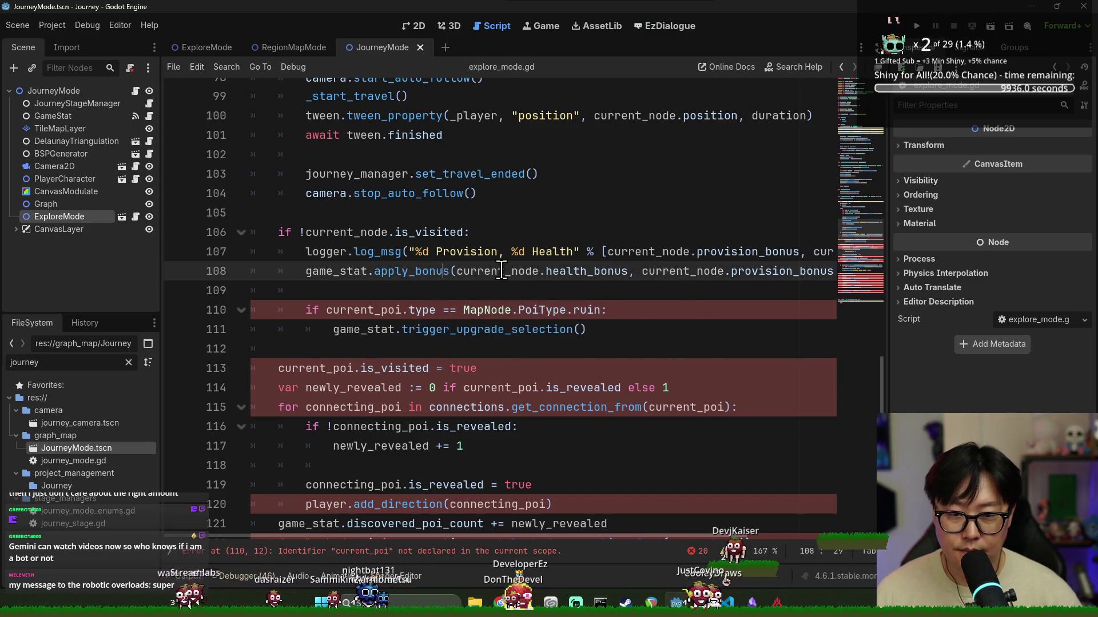
Add '(pickup)' after Health in the log message and save
click(427, 252)
scroll(414, 229, down, 1)
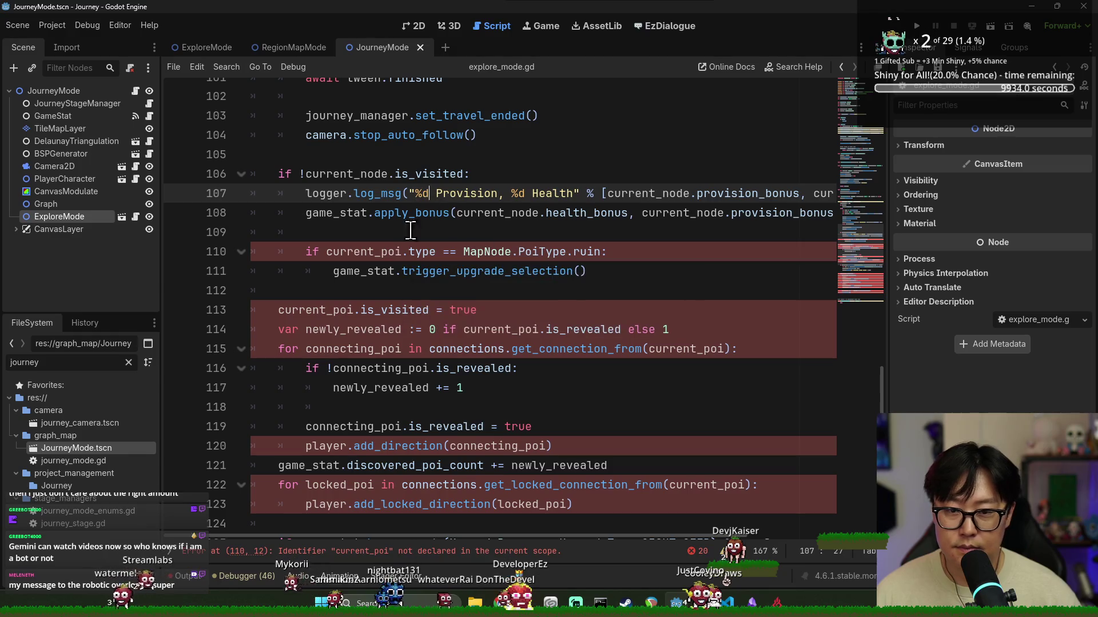
click(350, 241)
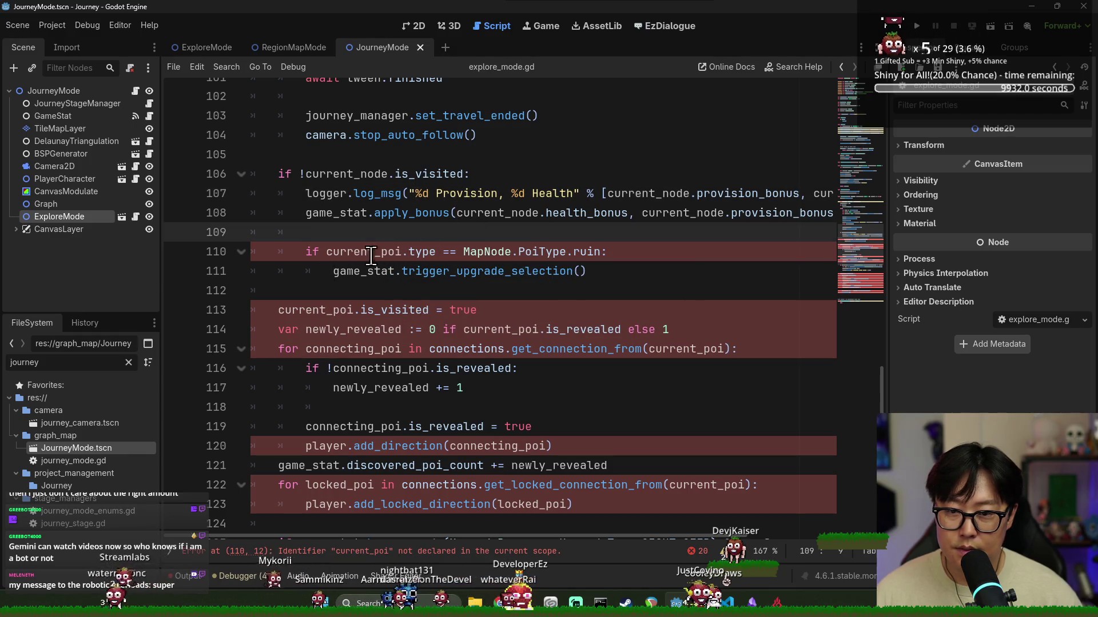
click(575, 194)
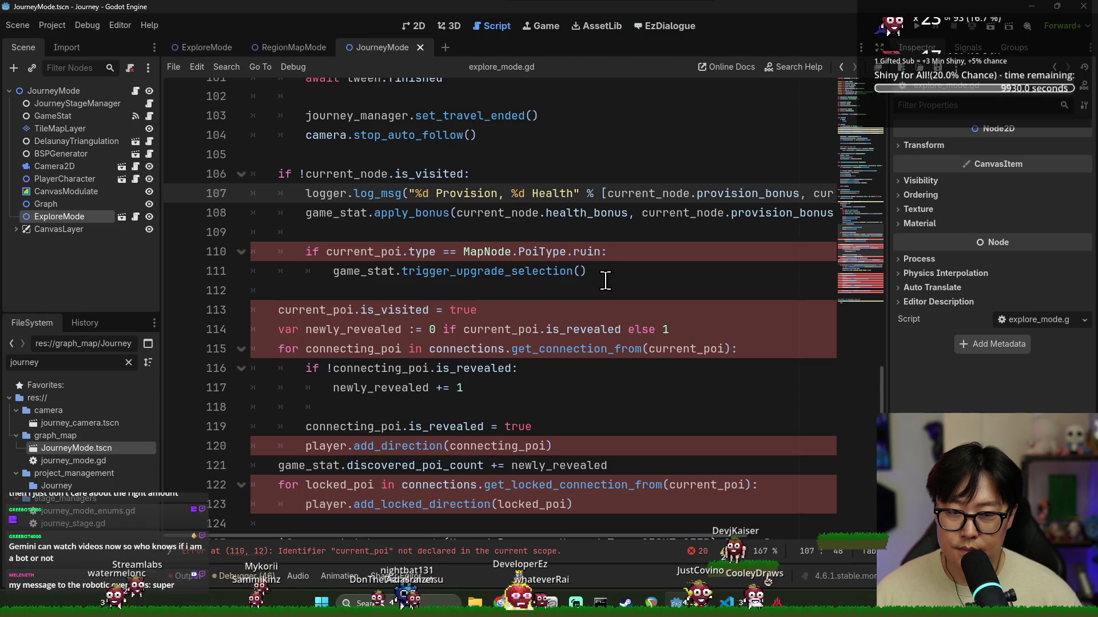
text((pickup))
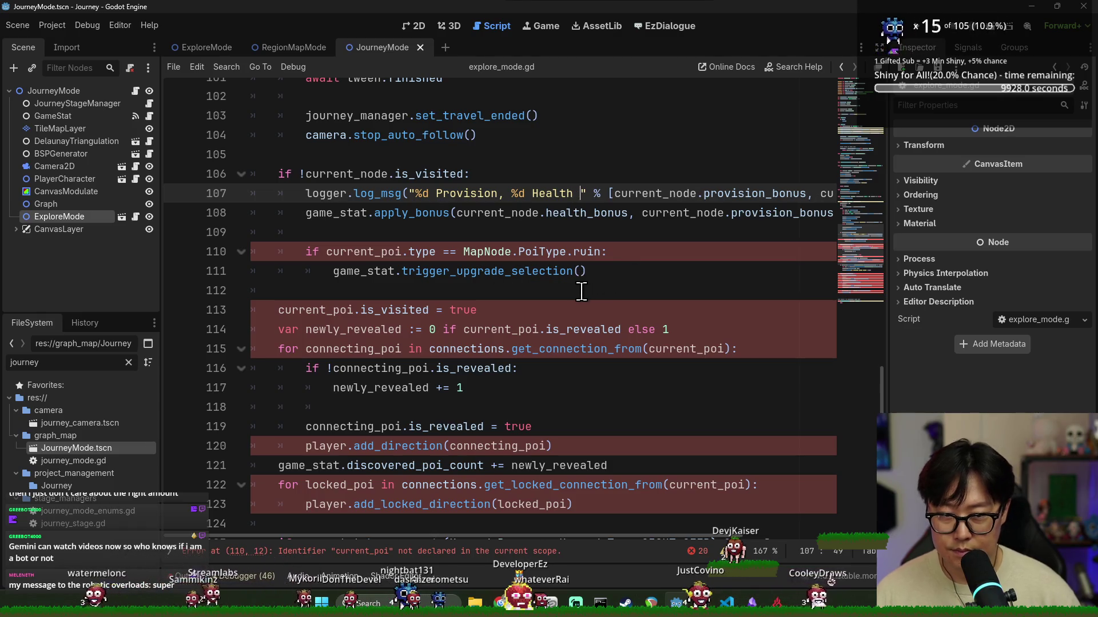
key(ctrl+s)
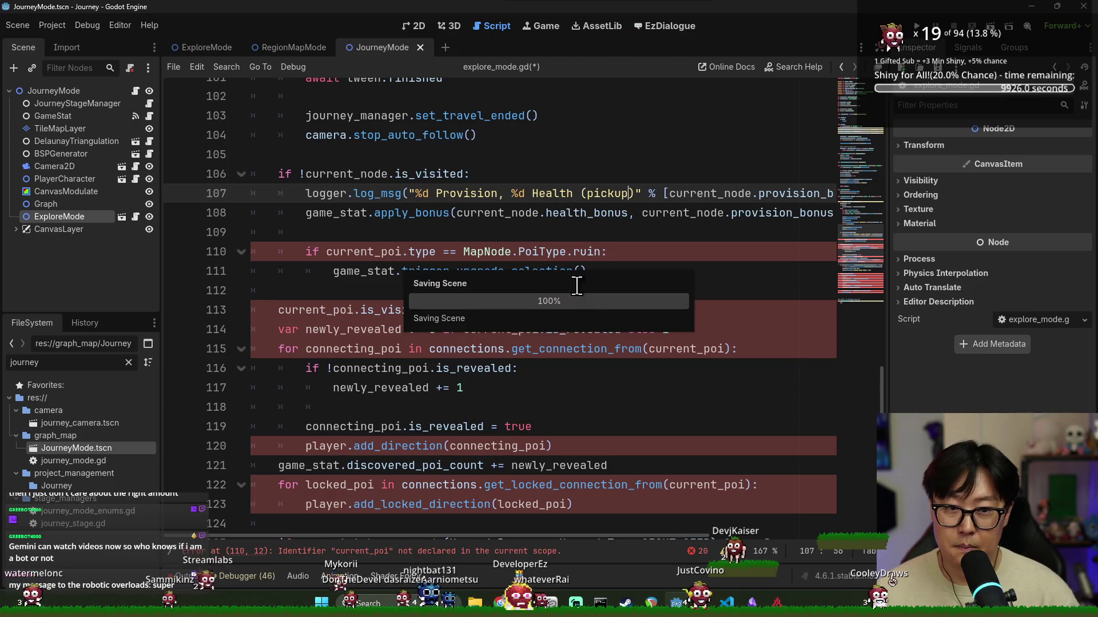
click(369, 252)
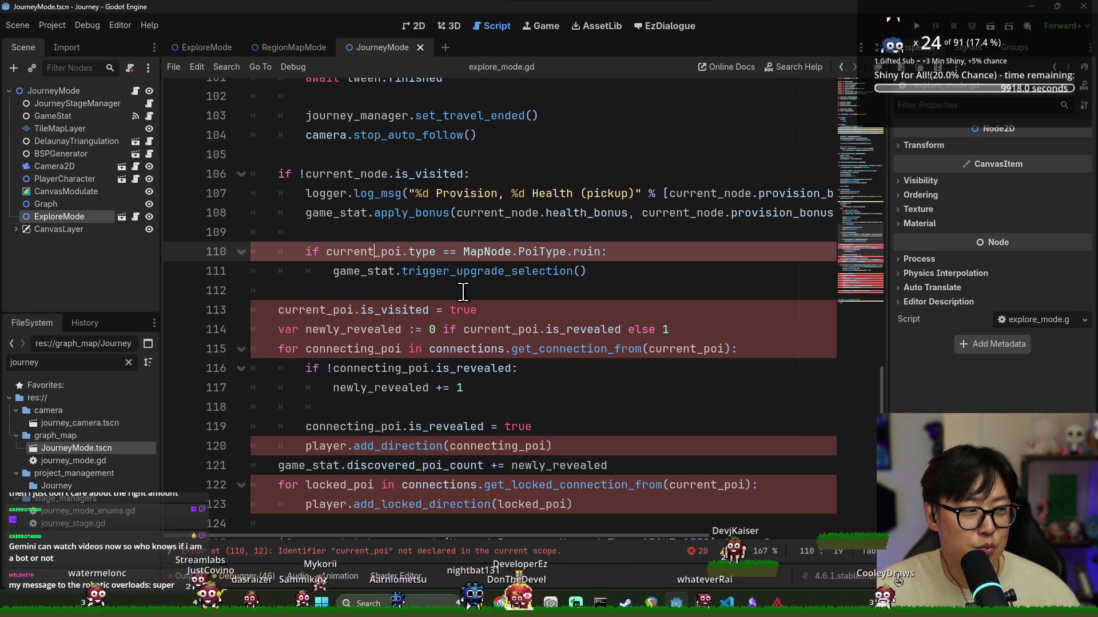
Swap current_poi for current_node on the ruin type check line and save
key(ctrl+s)
key(ctrl+d)
double_click(672, 213)
key(ctrl+c)
double_click(364, 251)
key(ctrl+v)
click(524, 251)
key(ctrl+s)
Delete the ruin upgrade block and make the is_visited assignment use current_node
key(Up)
shift+click(612, 279)
key(BackSpace)
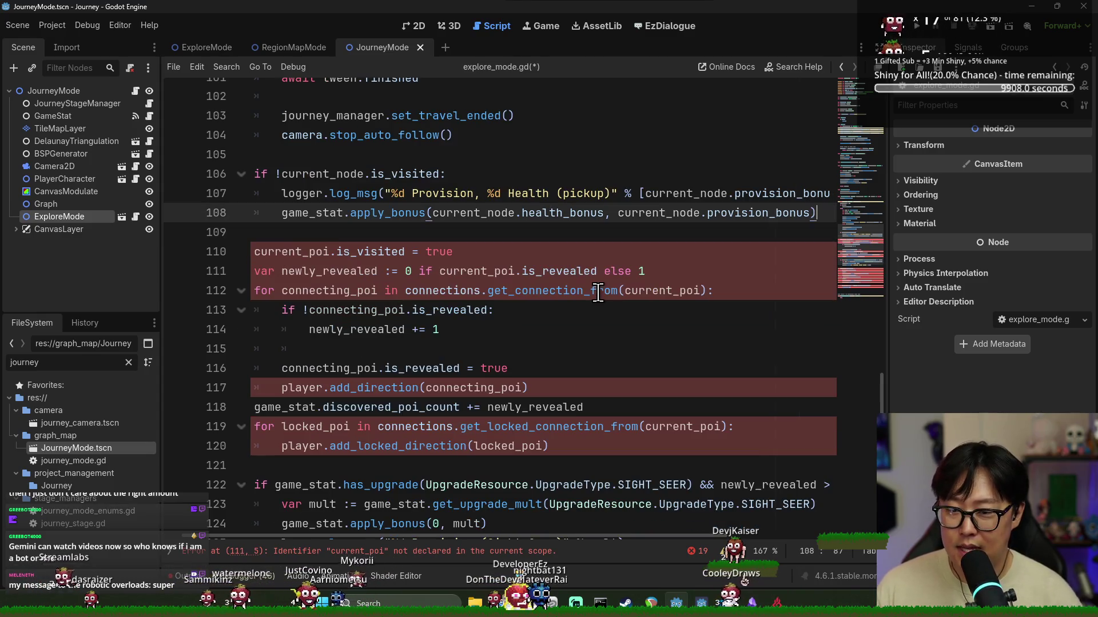
drag(402, 541, 386, 541)
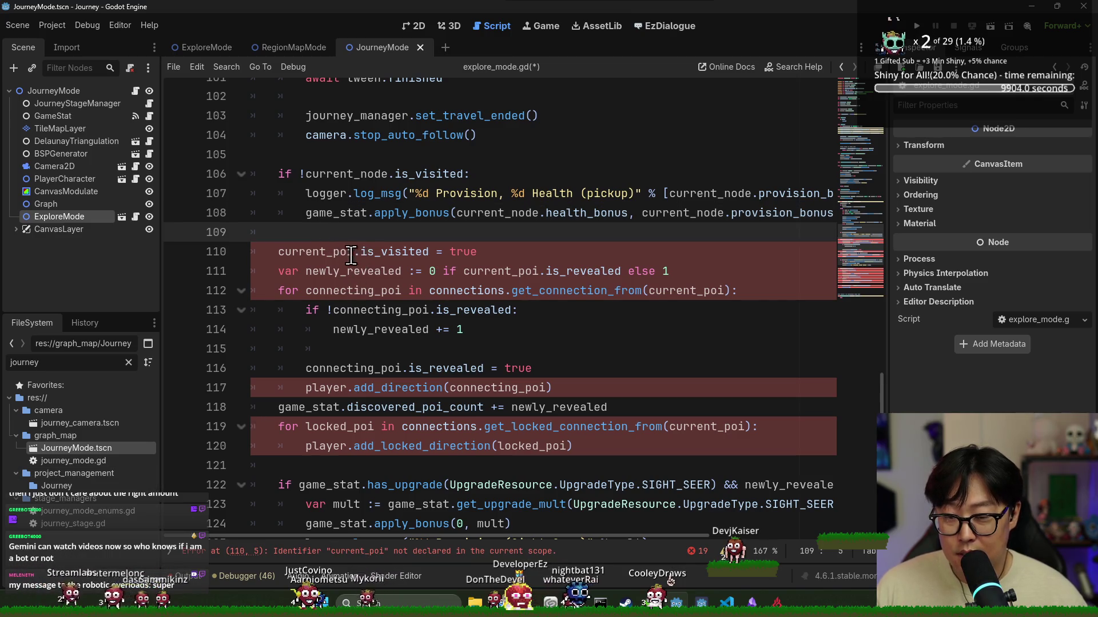
double_click(317, 245)
text(current_node)
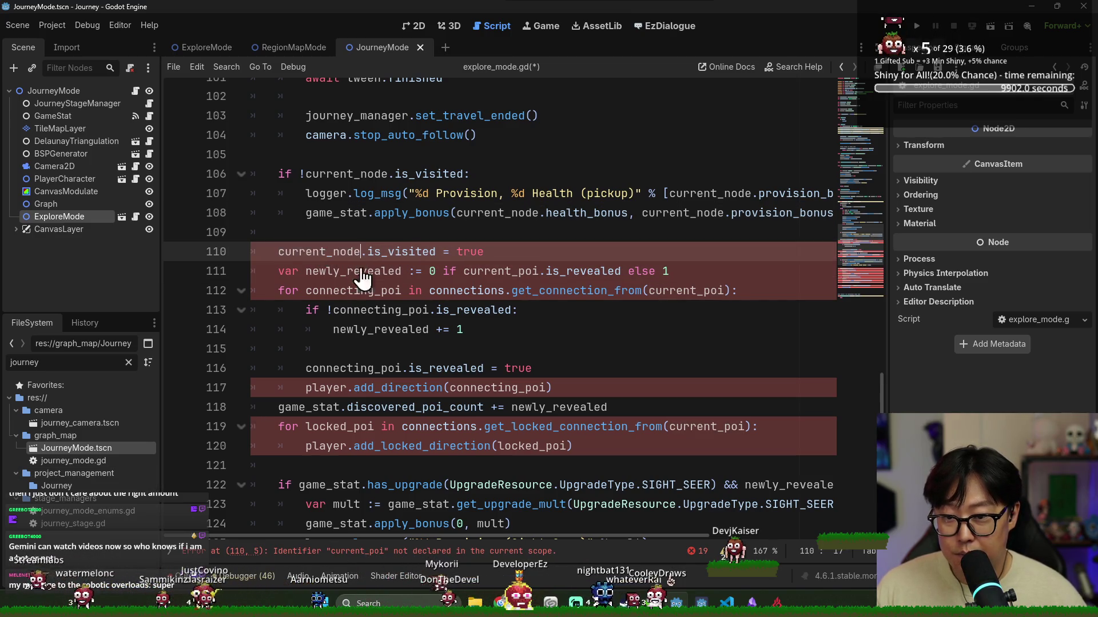
Remove the newly_revealed variable declaration above the connections loop
double_click(398, 252)
click(490, 252)
double_click(353, 271)
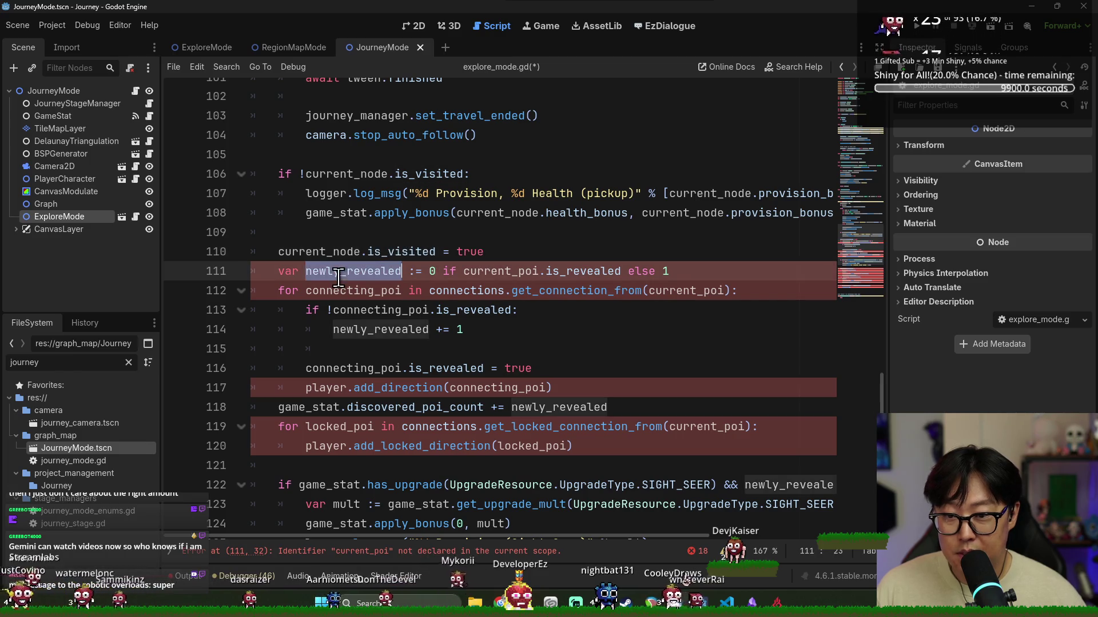
click(275, 268)
double_click(389, 272)
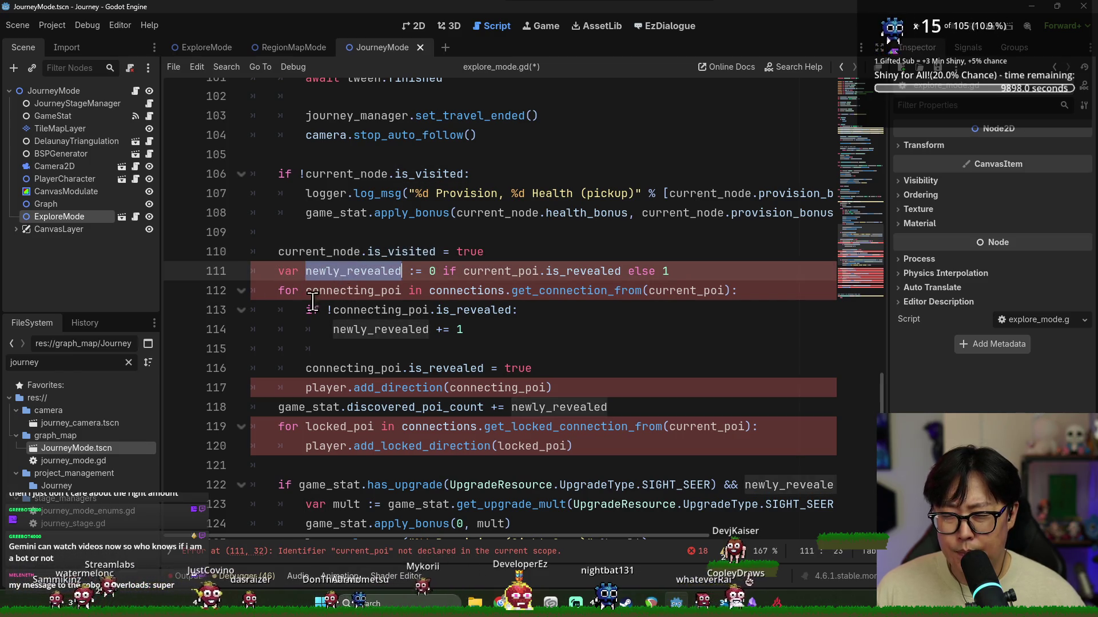
triple_click(371, 270)
key(ctrl+x)
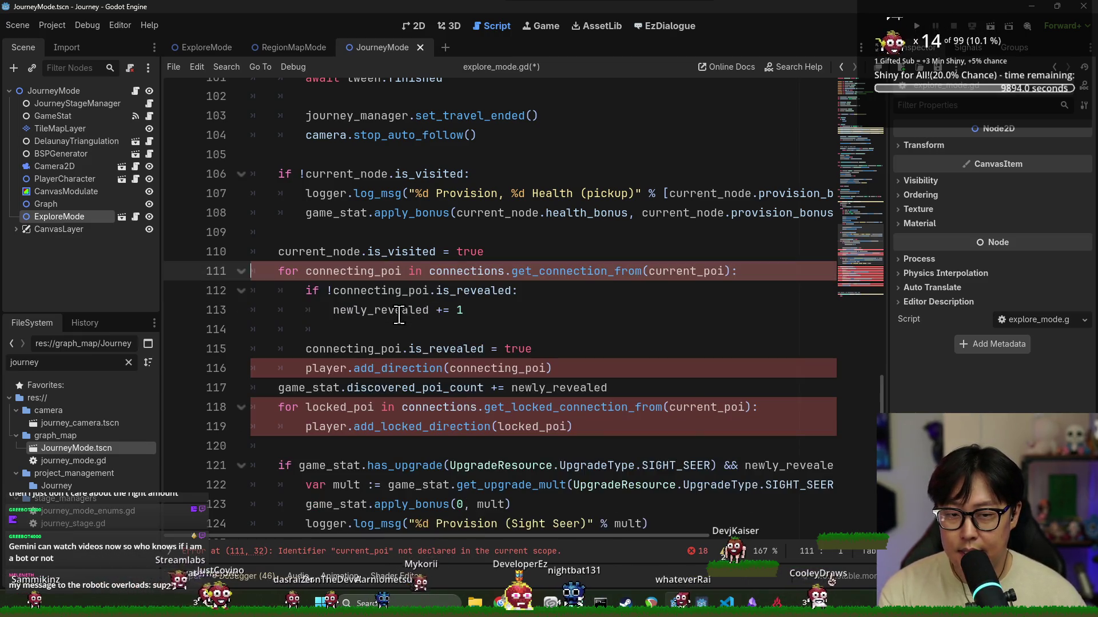
key(Return)
Change the loop header to get_connection_from(current_node) and save
double_click(364, 289)
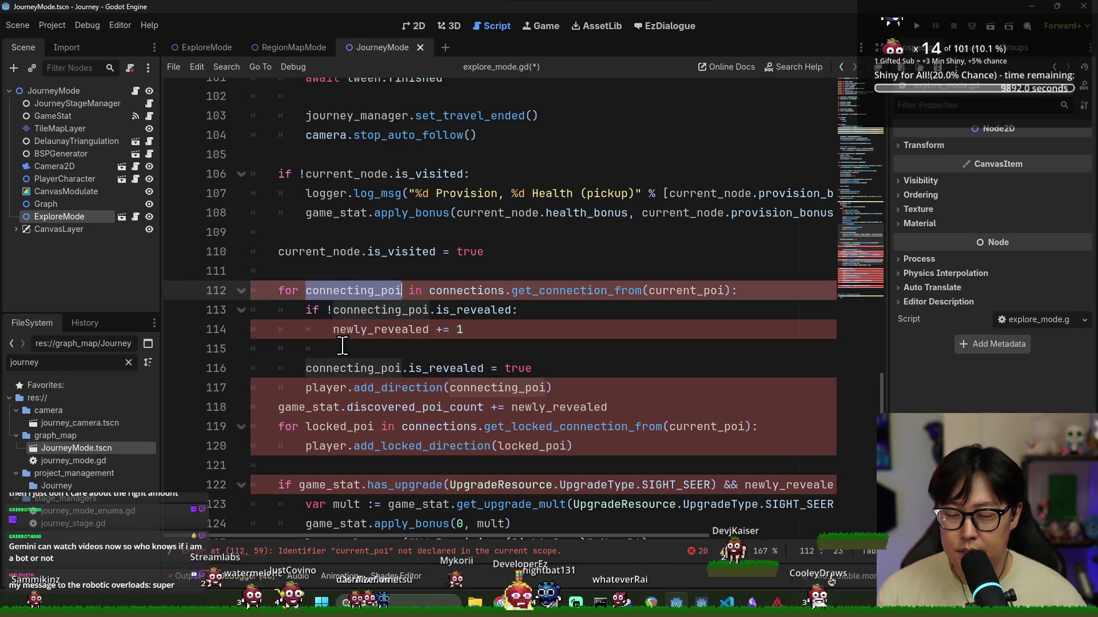
double_click(465, 290)
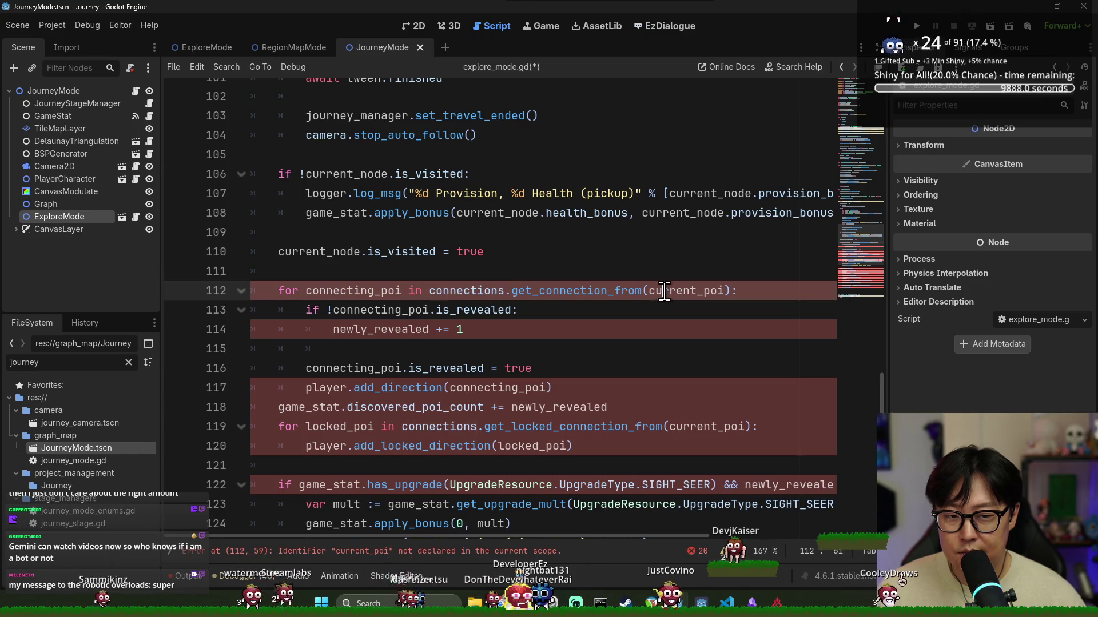
double_click(693, 291)
text(current_node)
key(ctrl+s)
click(368, 310)
click(492, 310)
double_click(491, 310)
Delete the is_revealed check, the newly_revealed increment and the is_revealed assignment lines
double_click(380, 329)
triple_click(381, 310)
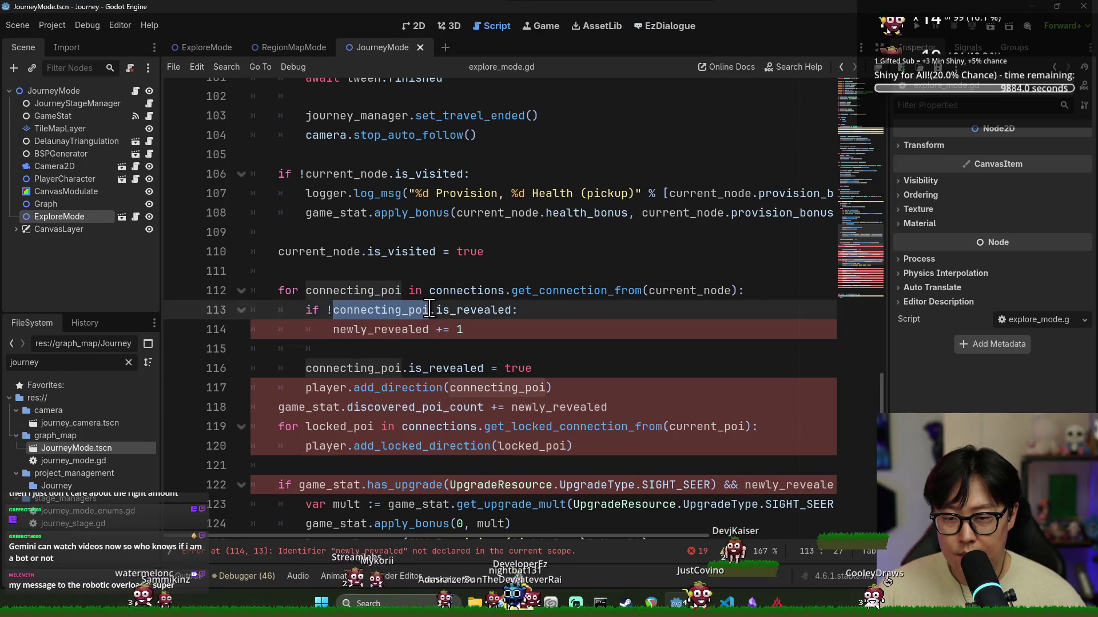
key(shift+Down)
key(BackSpace)
key(Left)
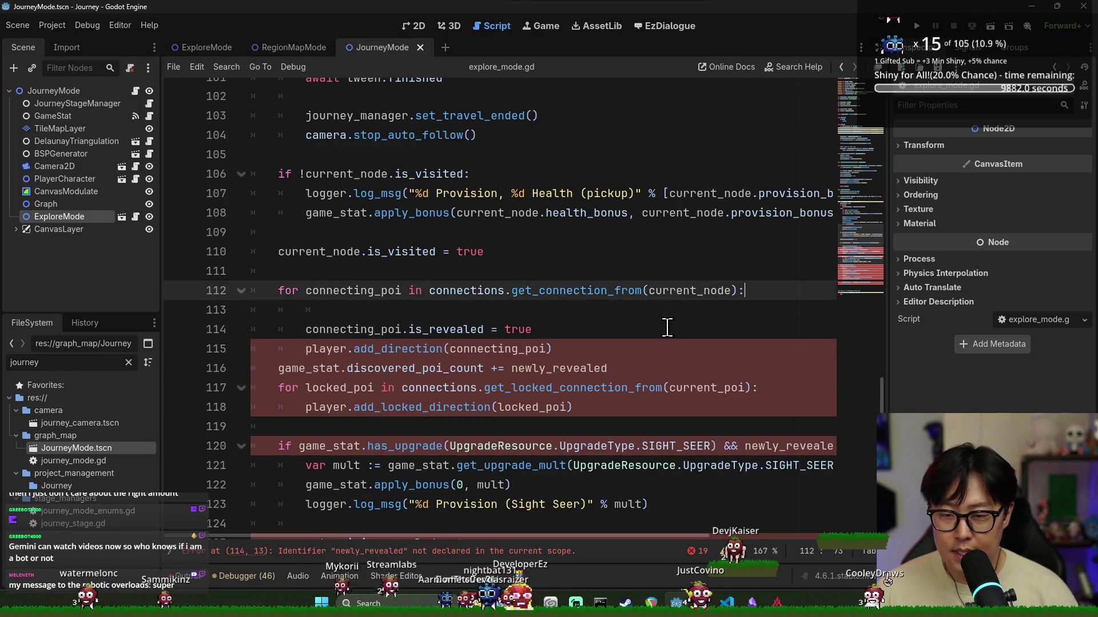
click(364, 316)
key(Tab)
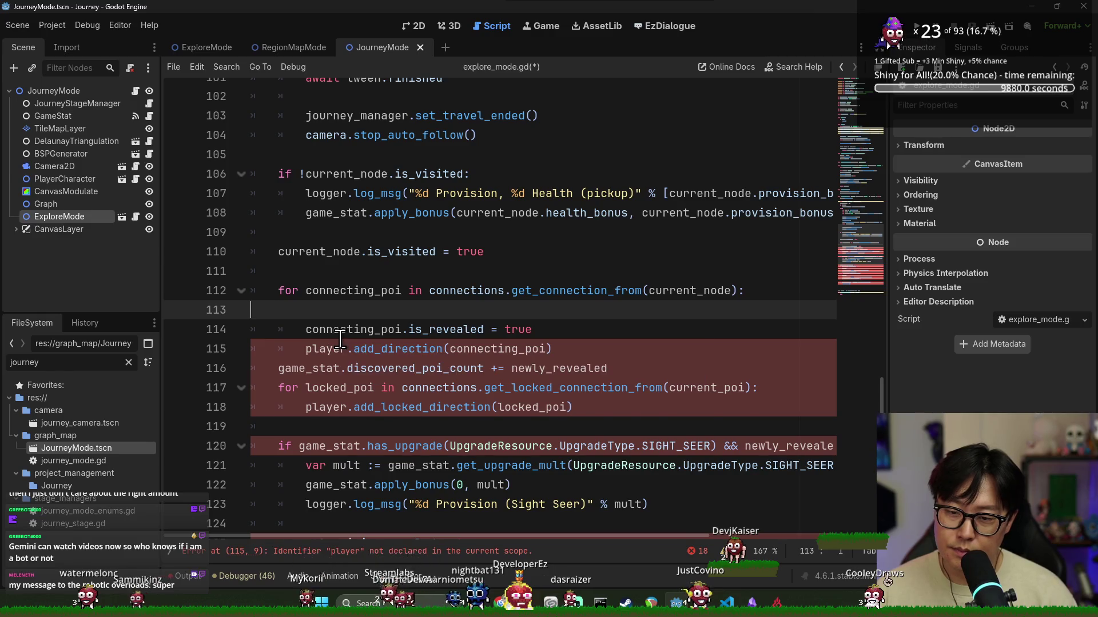
key(BackSpace)
key(BackSpace)
triple_click(563, 306)
key(BackSpace)
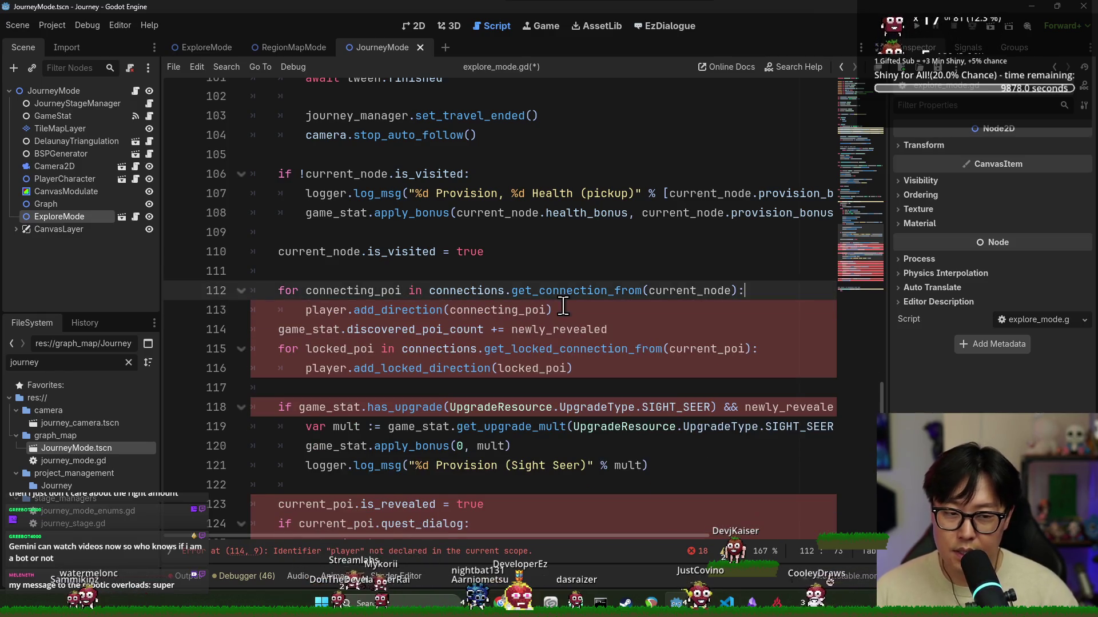
Rename player to _player in both add_direction calls
double_click(328, 310)
click(307, 310)
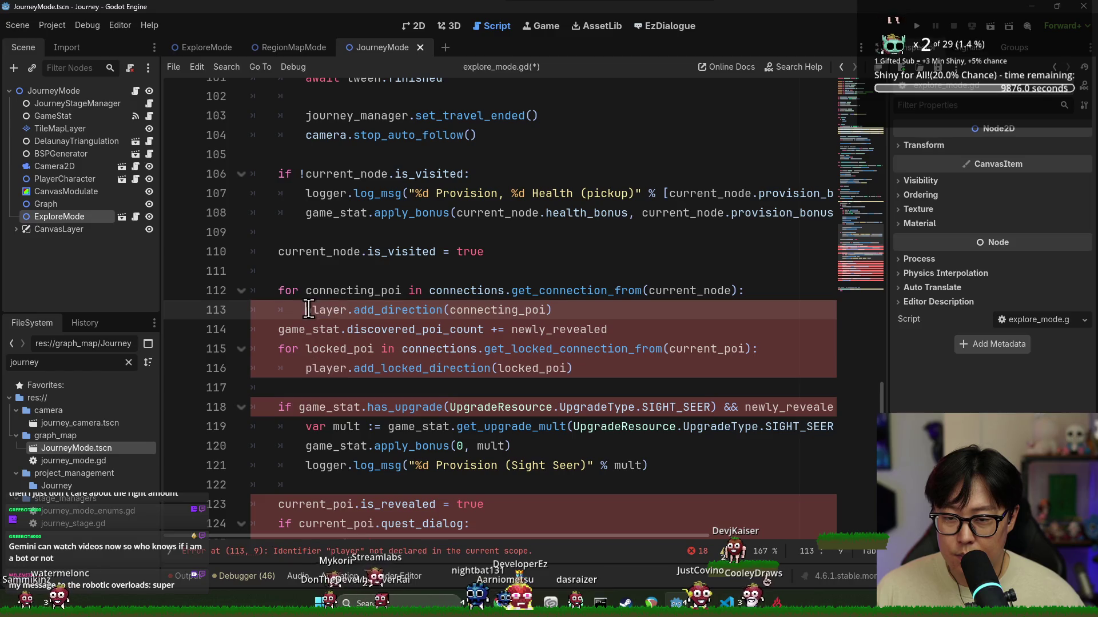
text(_)
double_click(395, 309)
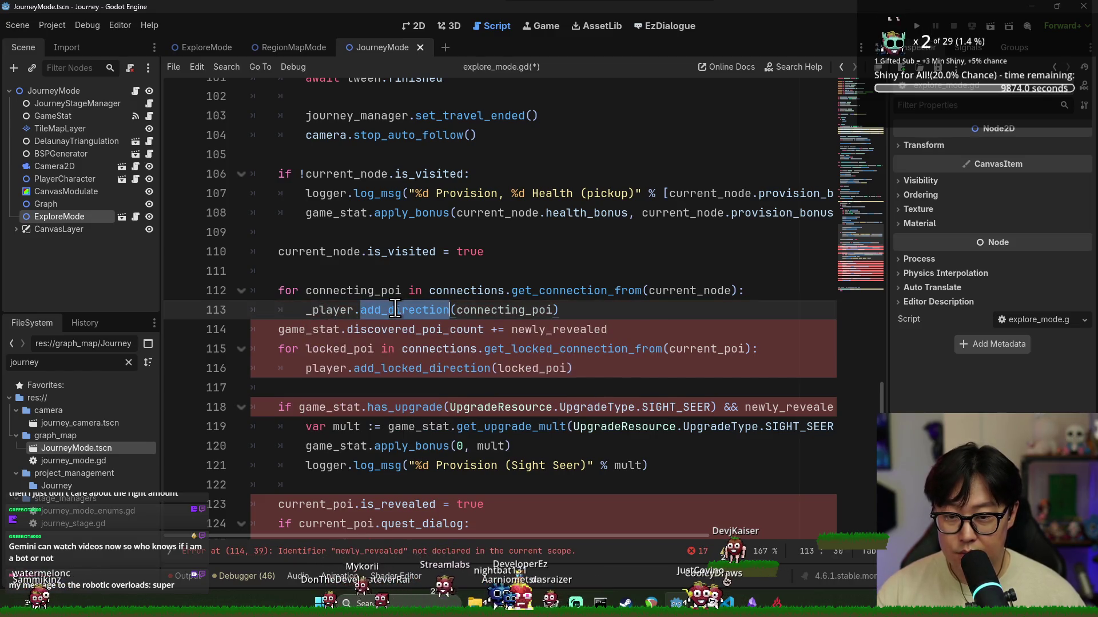
click(327, 313)
click(297, 371)
text(_)
Delete the discovered_poi_count line that adds newly_revealed
click(285, 350)
double_click(294, 329)
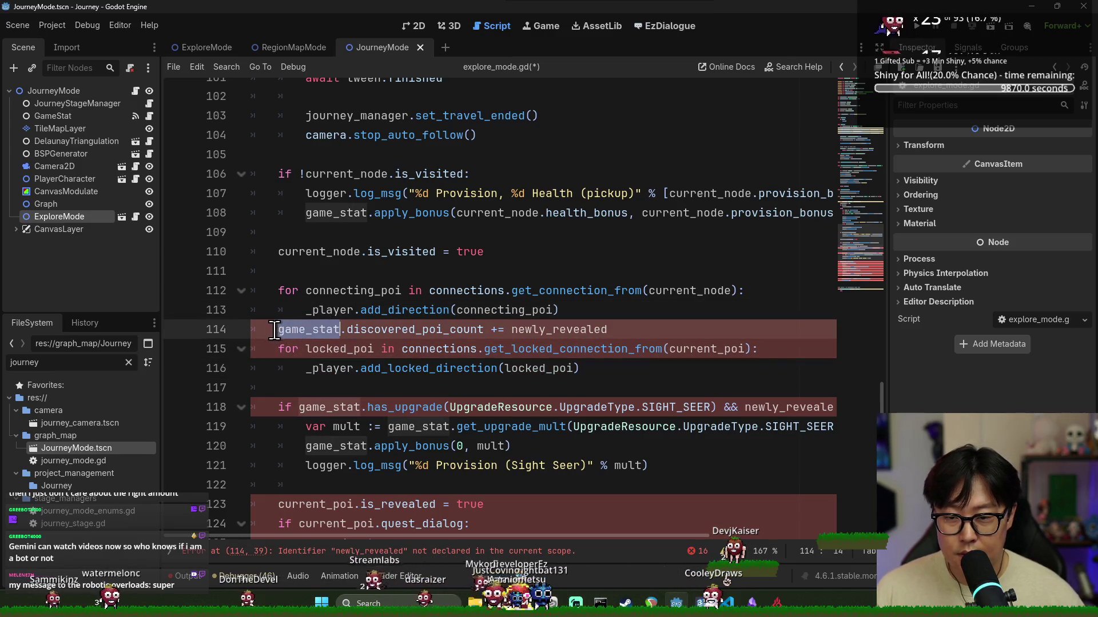
key(Up)
key(End)
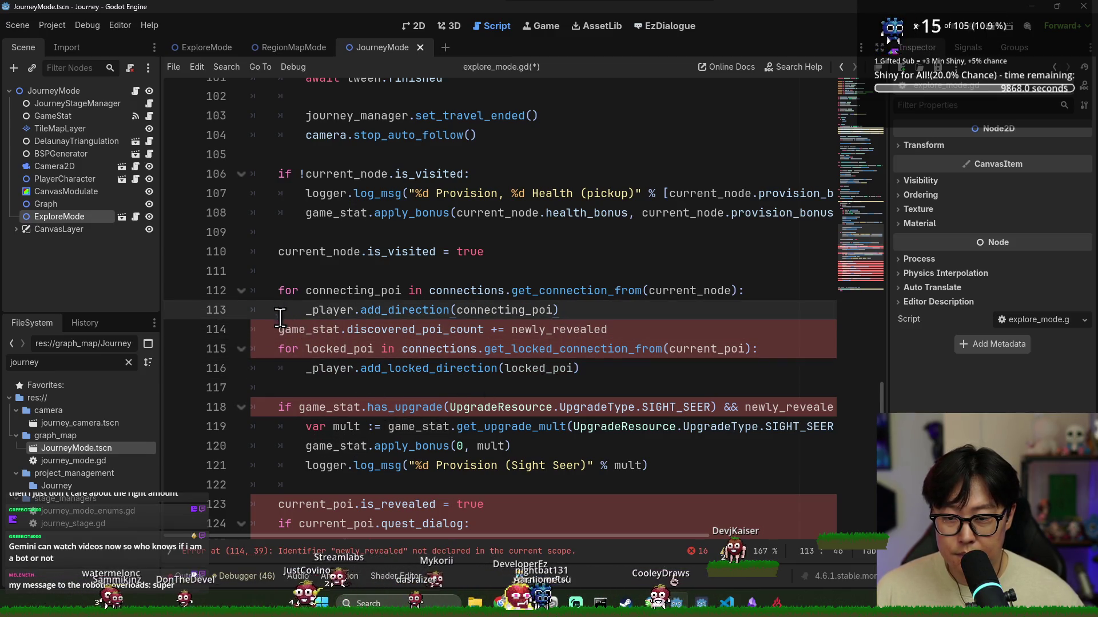
double_click(294, 329)
key(Up)
key(End)
key(Return)
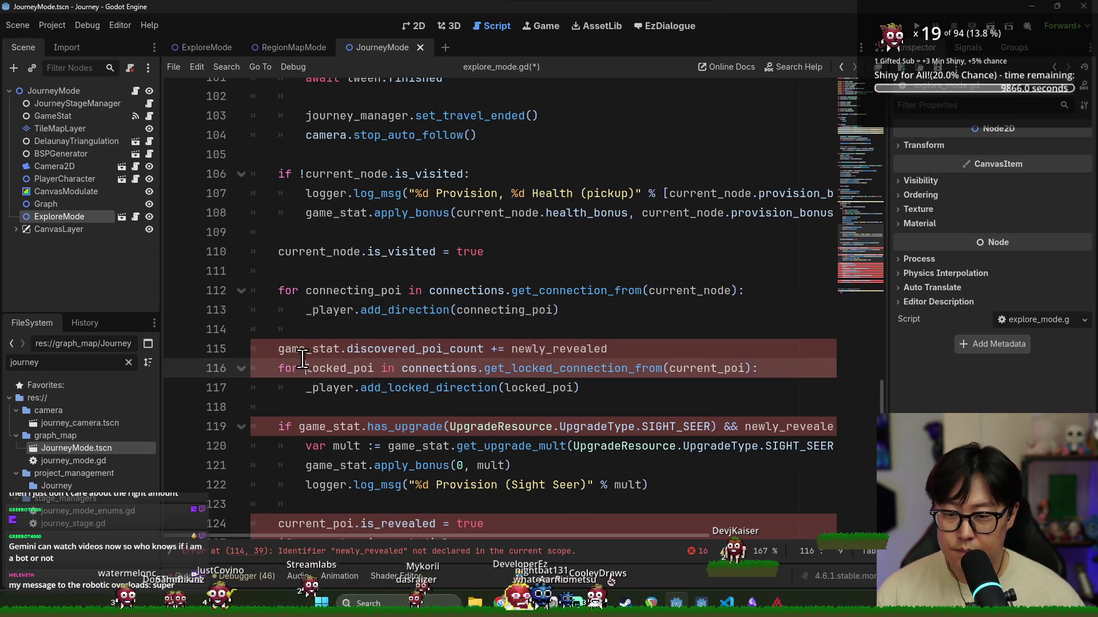
double_click(309, 349)
double_click(415, 349)
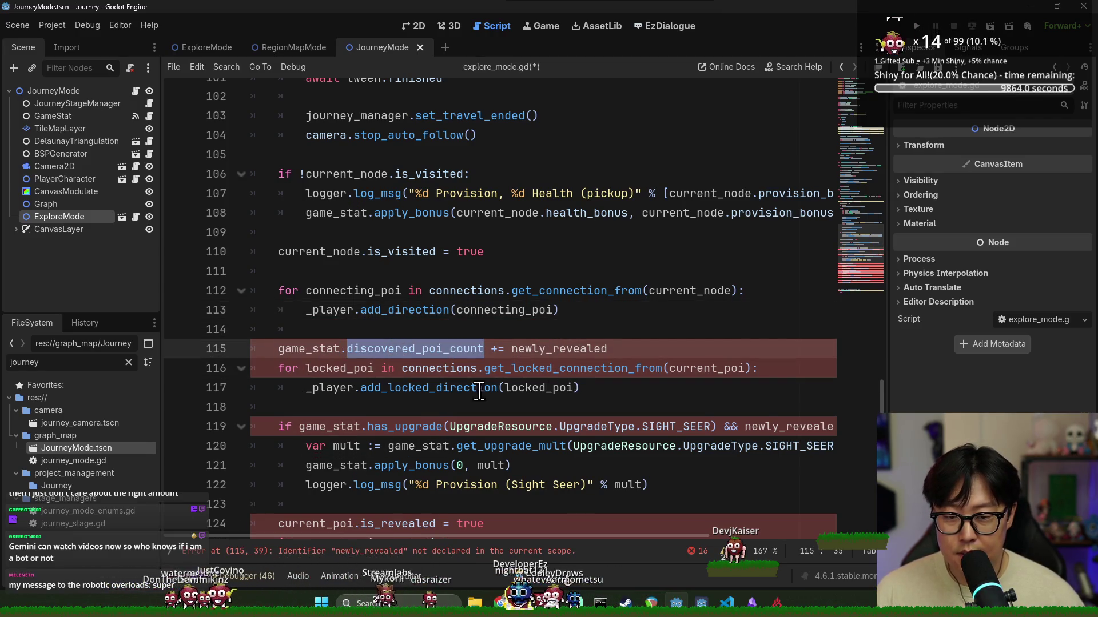
triple_click(546, 349)
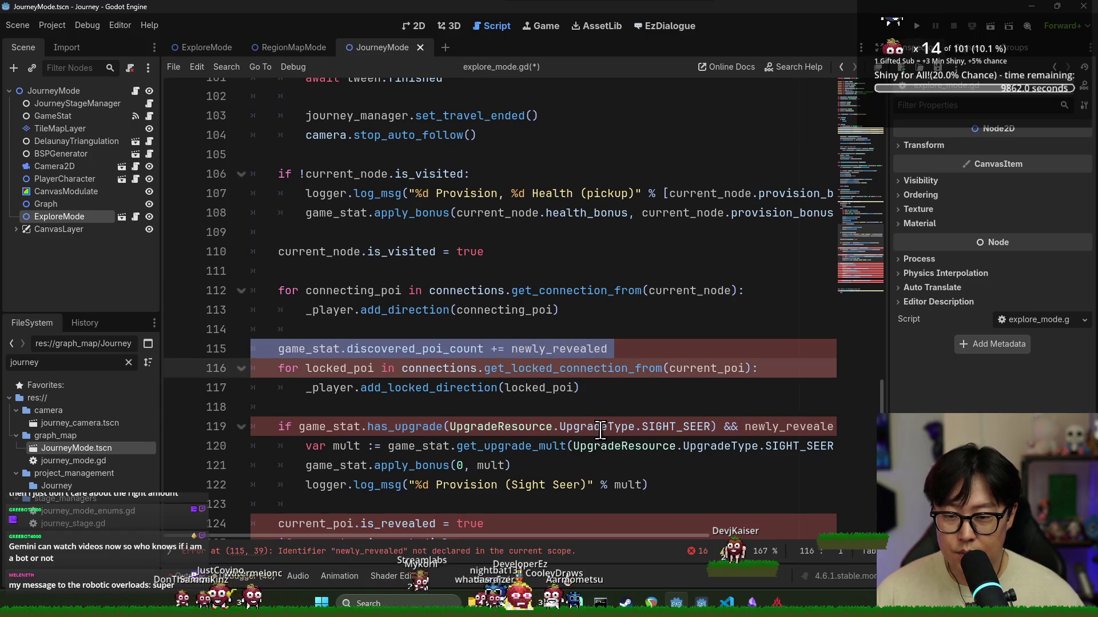
key(ctrl+x)
Delete the locked-direction loop and save the script
click(303, 330)
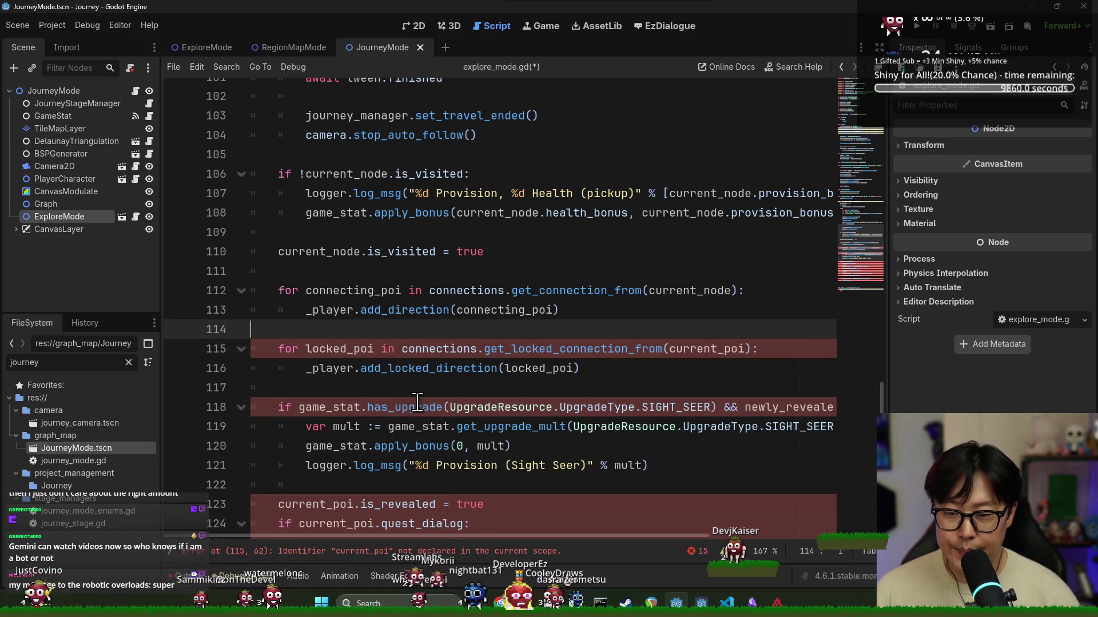
double_click(326, 349)
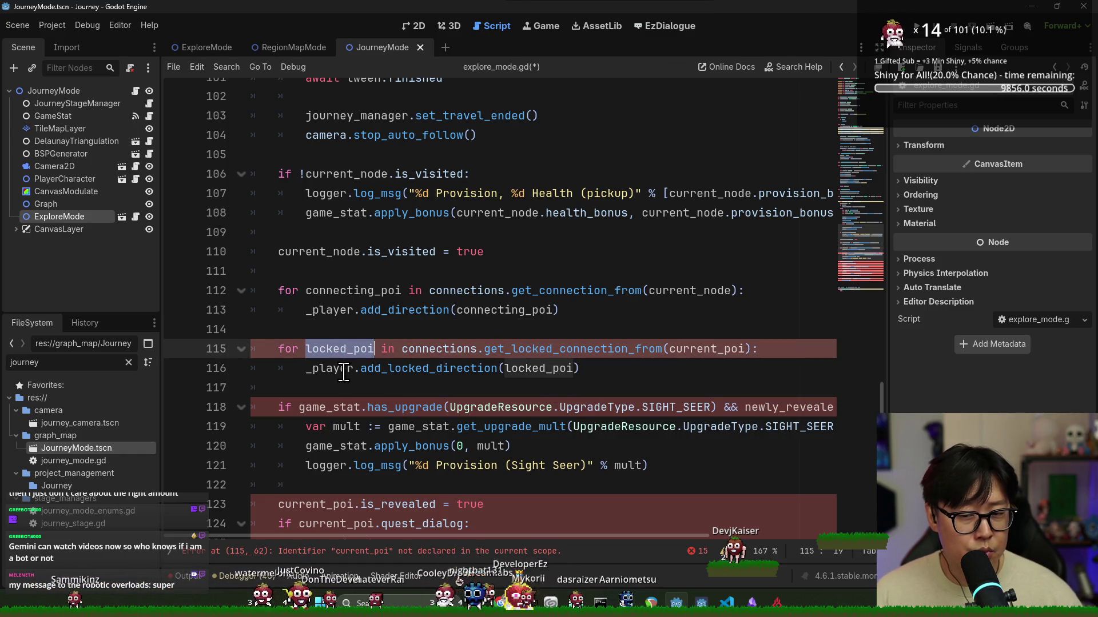
drag(417, 331, 613, 370)
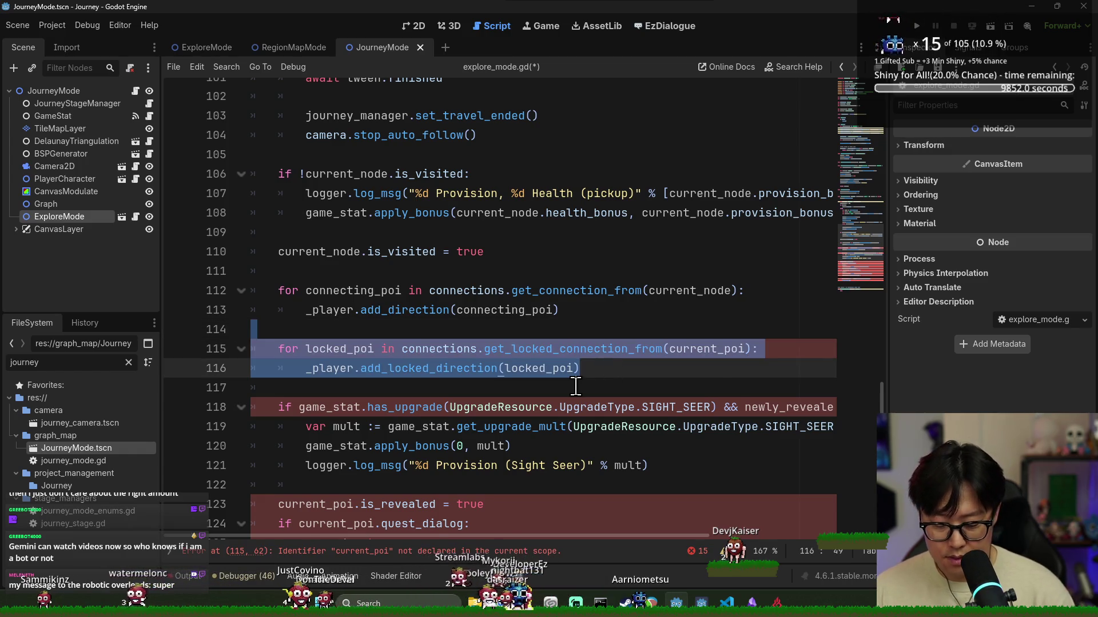
key(BackSpace)
key(BackSpace)
key(ctrl+s)
Delete the SIGHT_SEER upgrade block
drag(280, 329, 571, 423)
key(BackSpace)
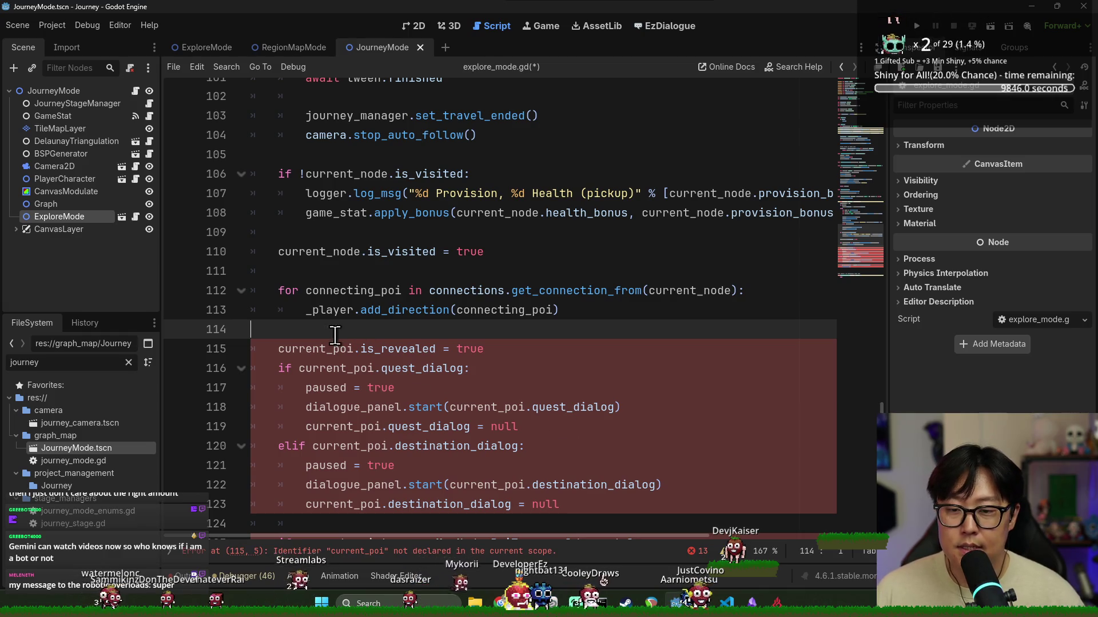
double_click(298, 349)
Delete the current_poi.is_revealed line and the quest/destination dialog block after the POI loop, then save
triple_click(313, 350)
key(BackSpace)
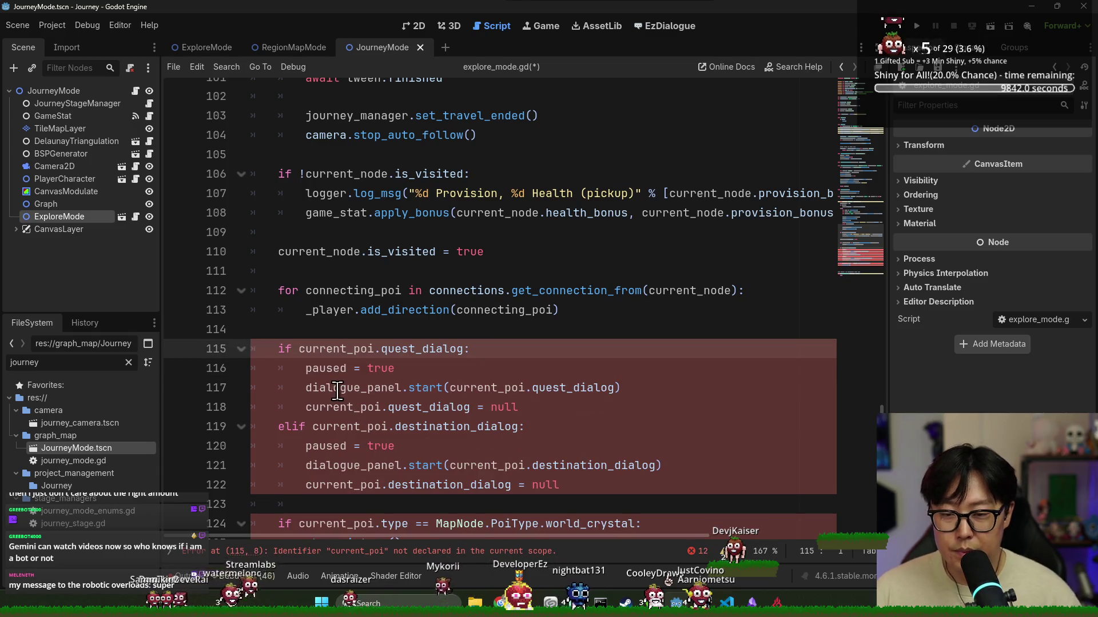
scroll(360, 406, down, 3)
scroll(377, 380, up, 1)
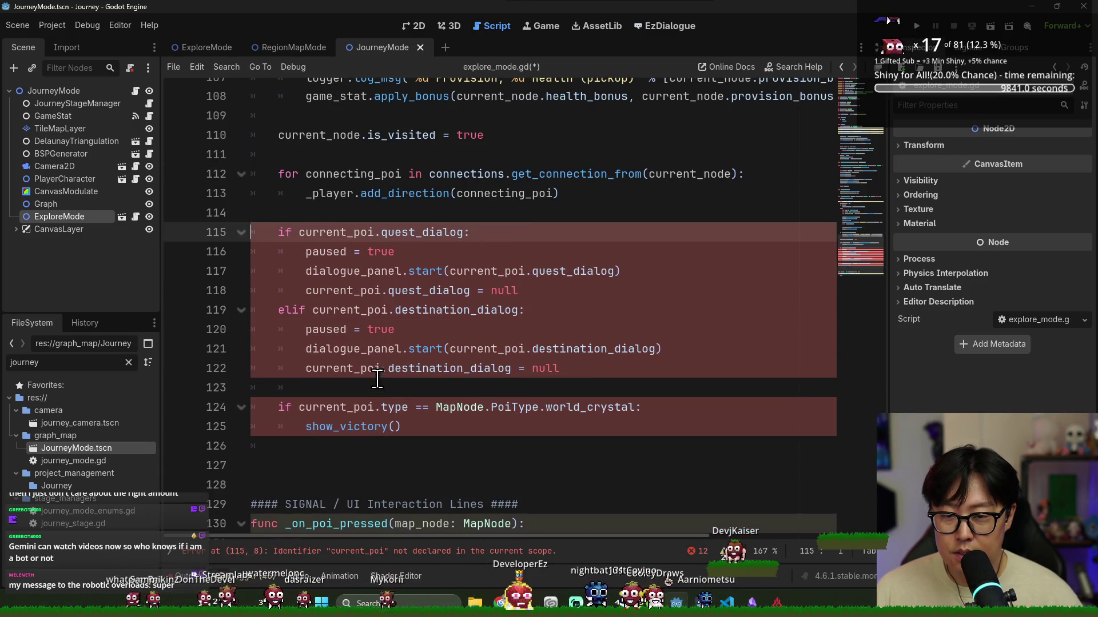
double_click(338, 234)
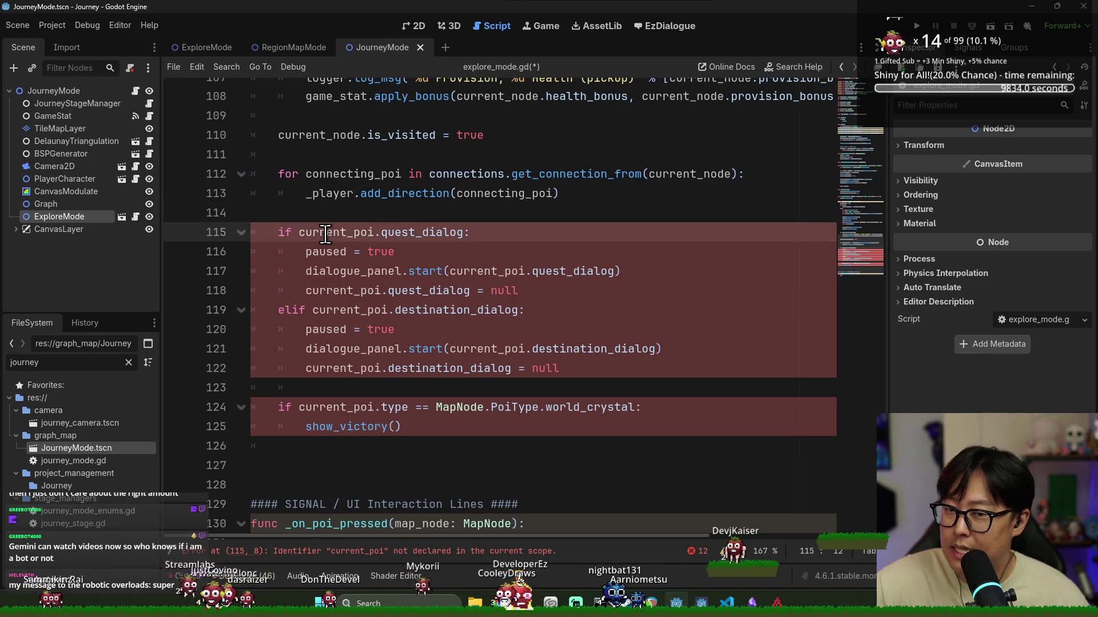
text(current_node)
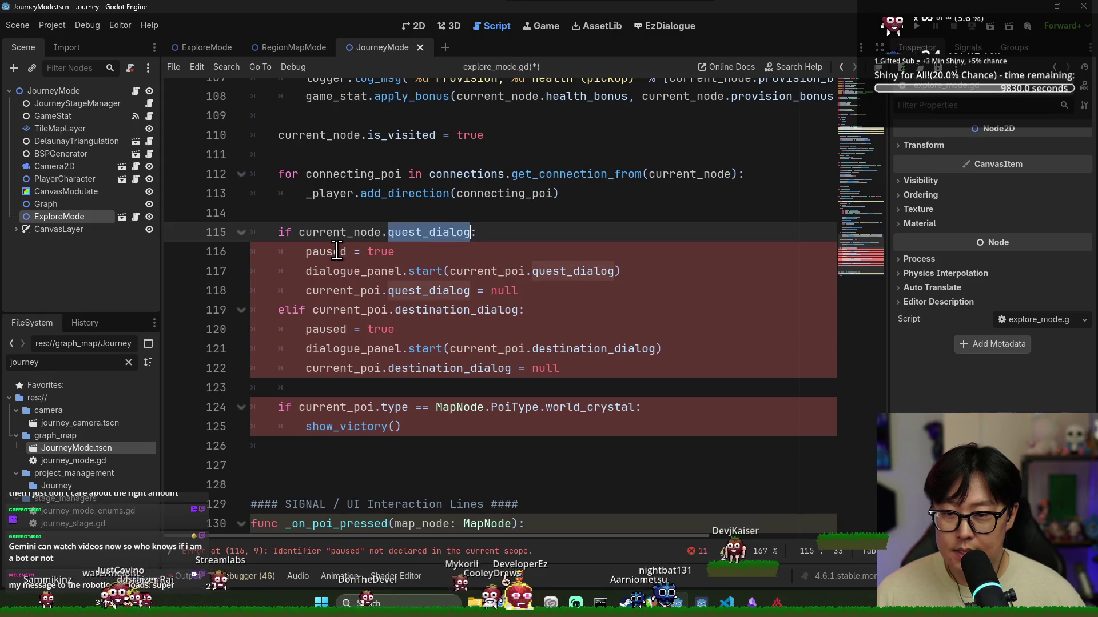
double_click(444, 237)
click(307, 208)
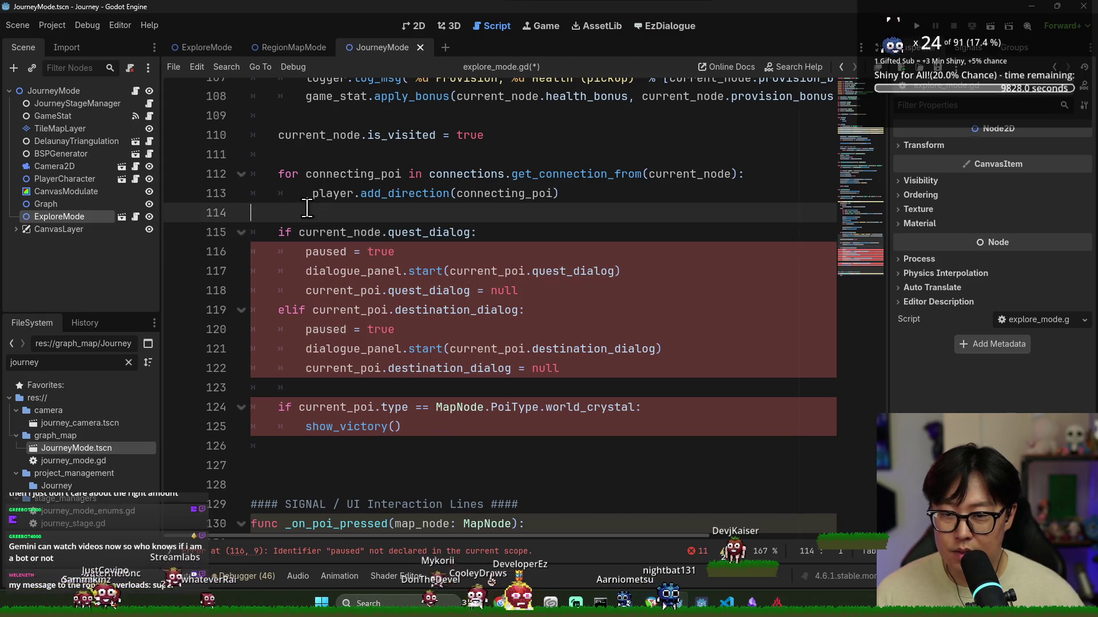
shift+click(633, 389)
key(BackSpace)
key(BackSpace)
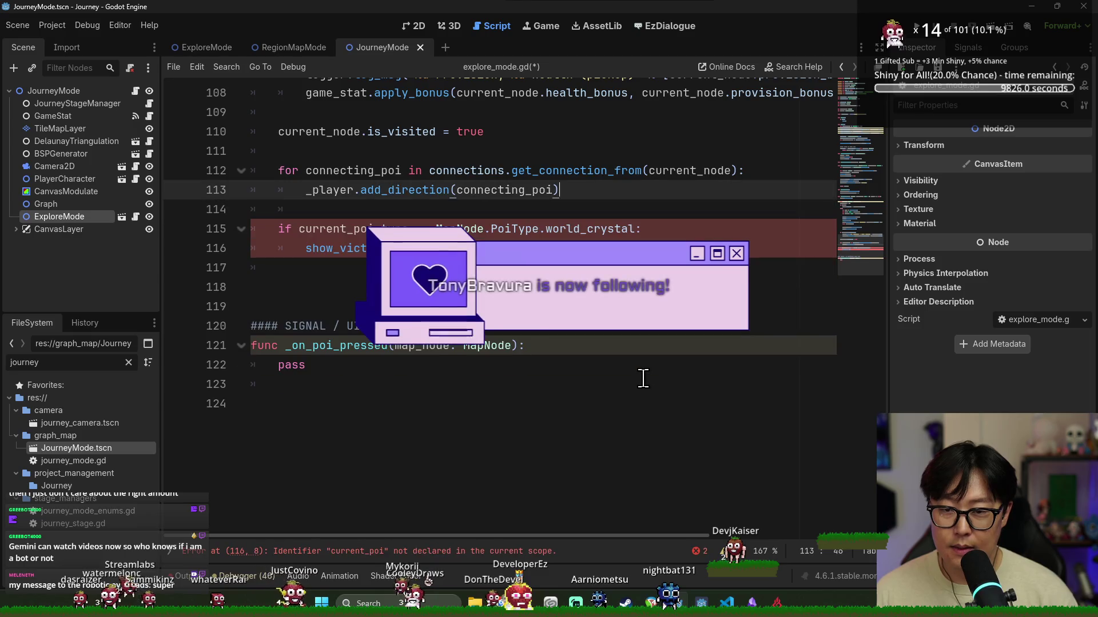
key(ctrl+s)
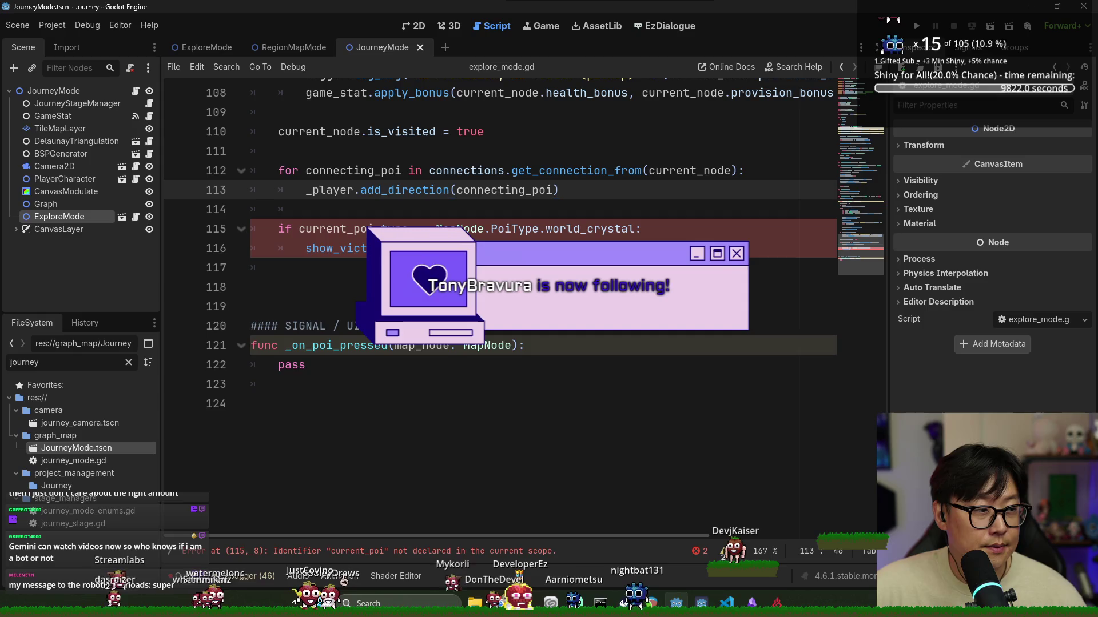
Tidy the blank lines after the victory call and change the world_crystal type check to exit
click(362, 306)
key(BackSpace)
key(BackSpace)
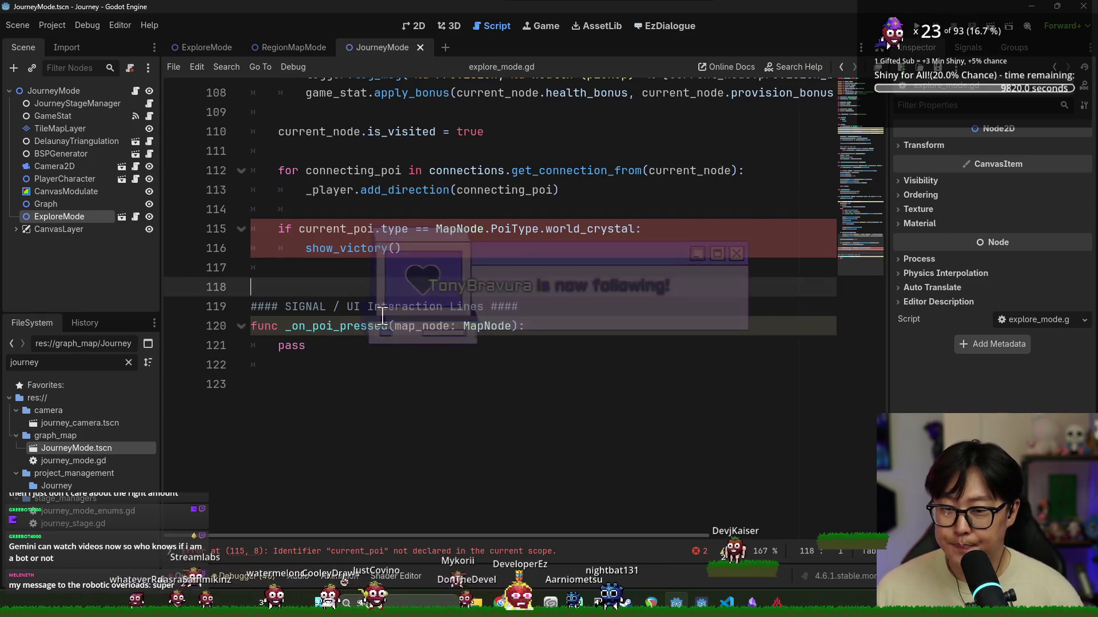
scroll(285, 311, up, 5)
scroll(285, 311, down, 2)
drag(353, 384, 375, 384)
text(node)
double_click(566, 393)
mouse_move(563, 400)
mouse_down()
mouse_move(399, 387)
mouse_move(372, 366)
mouse_up()
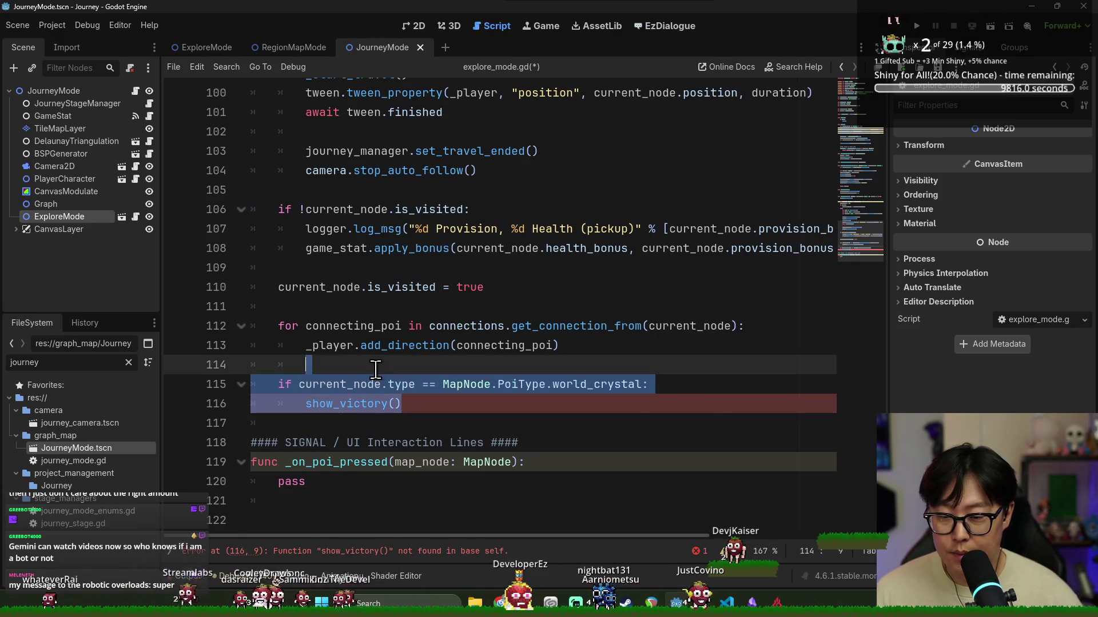
key(BackSpace)
key(ctrl+z)
key(ctrl+z)
key(ctrl+z)
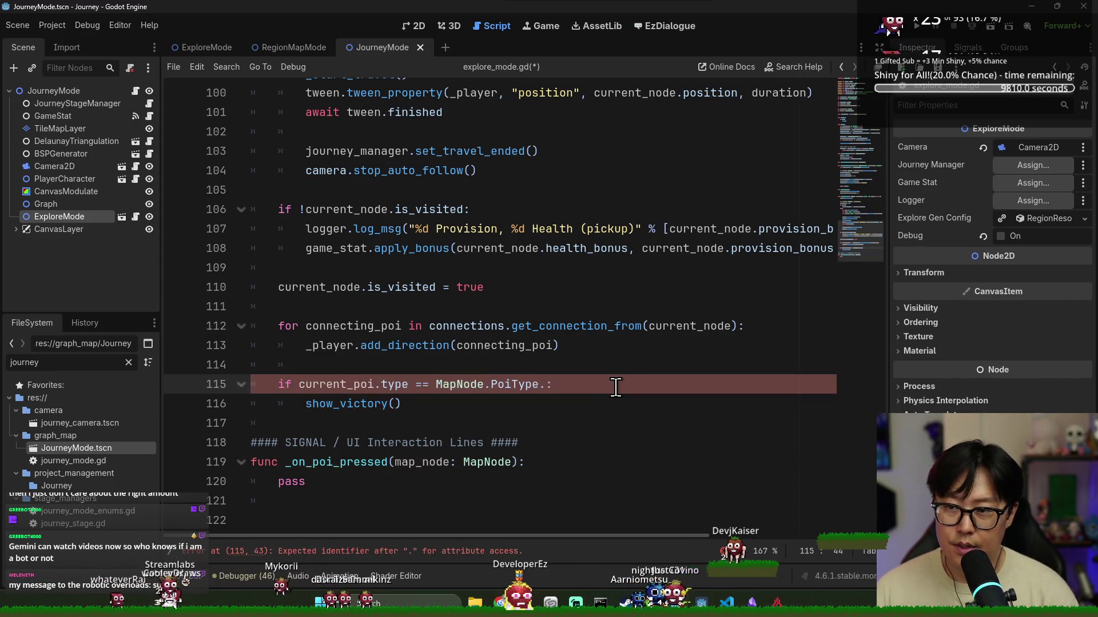
text(xit)
key(ctrl+s)
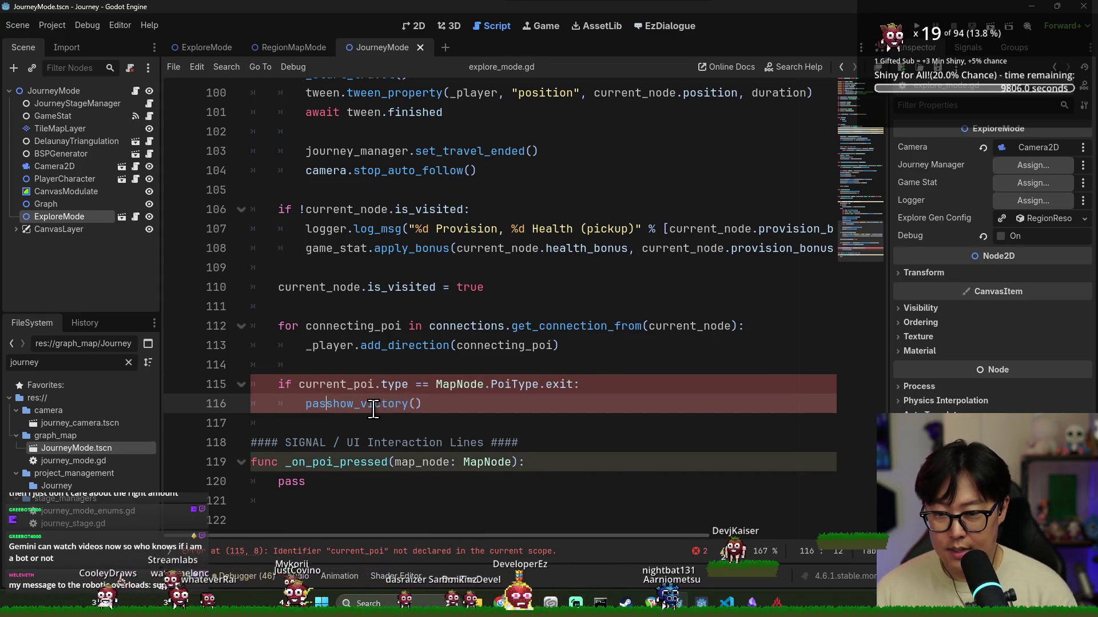
Replace show_victory() with a '# TODO : when exiting something should happen.' comment above pass, and save
key(shift+End)
key(Delete)
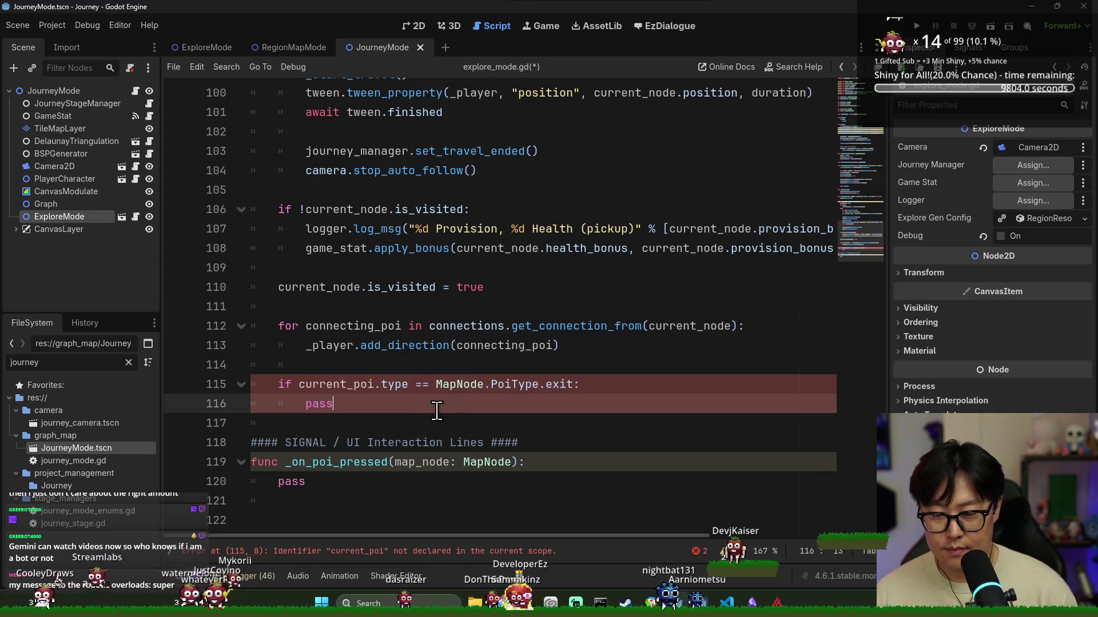
key(ctrl+shift+Return)
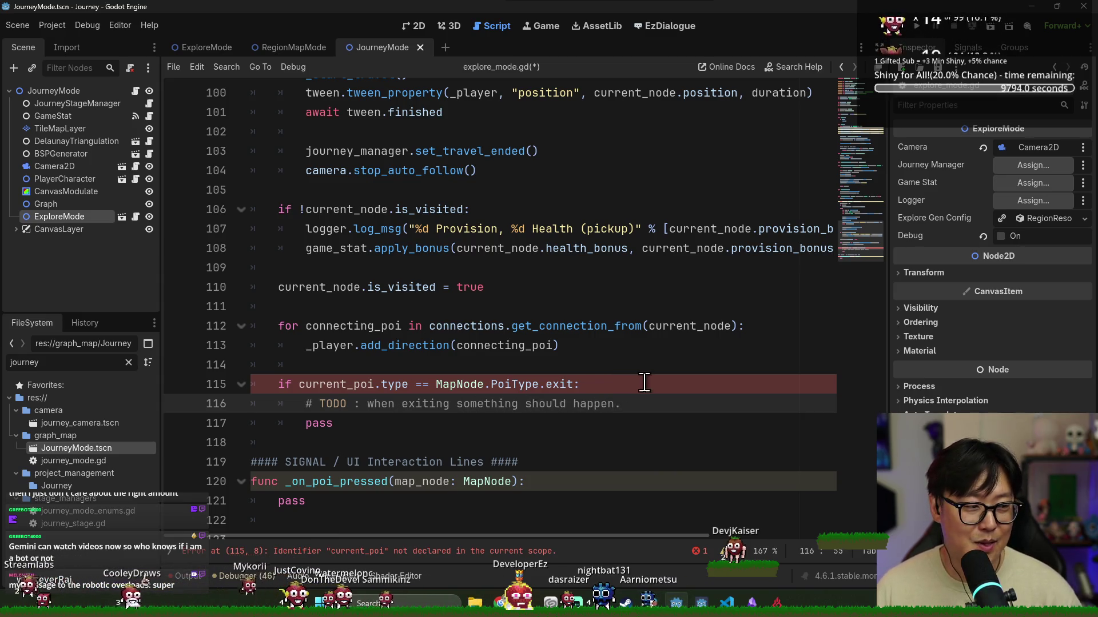
key(ctrl+s)
click(250, 368)
scroll(331, 189, up, 5)
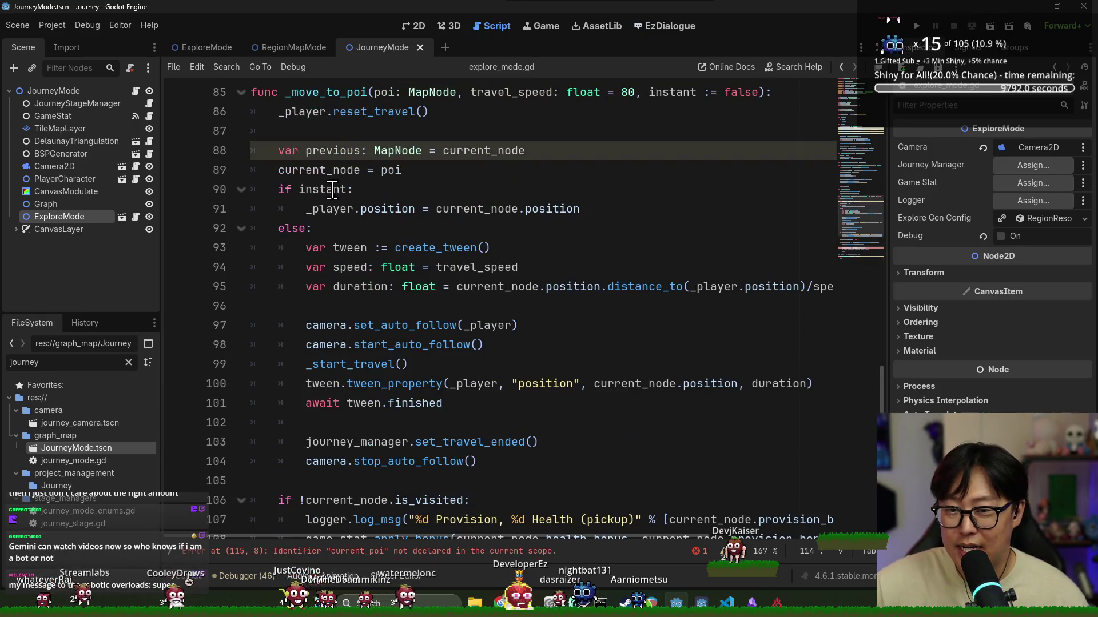
Keep explore_mode.gd open by cancelling the close prompt, and save the script
click(332, 153)
click(330, 152)
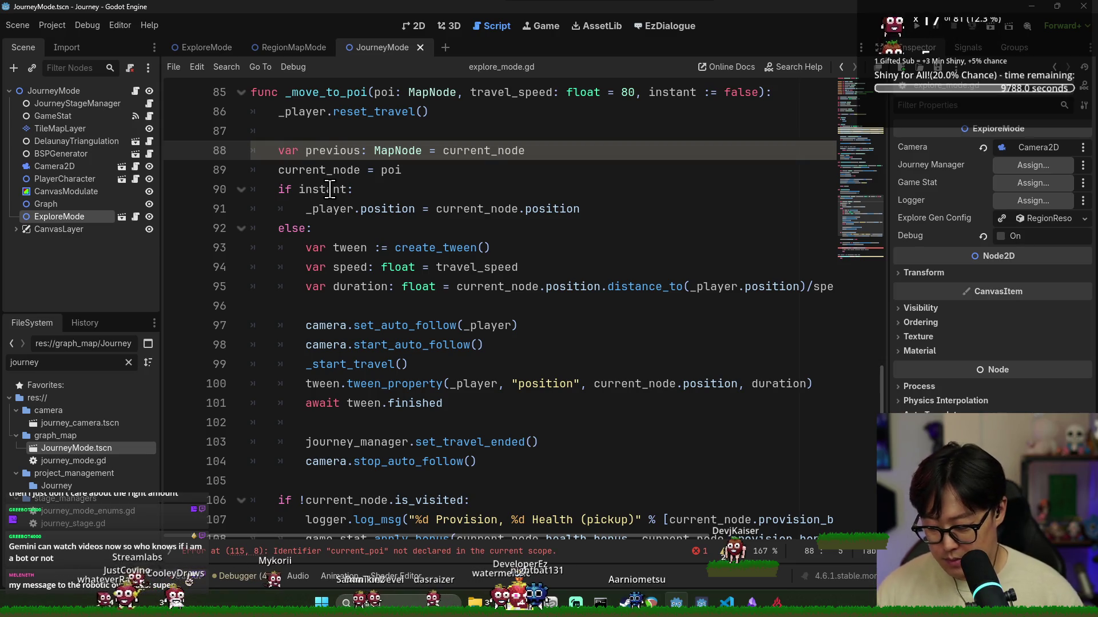
text(#)
key(ctrl+w)
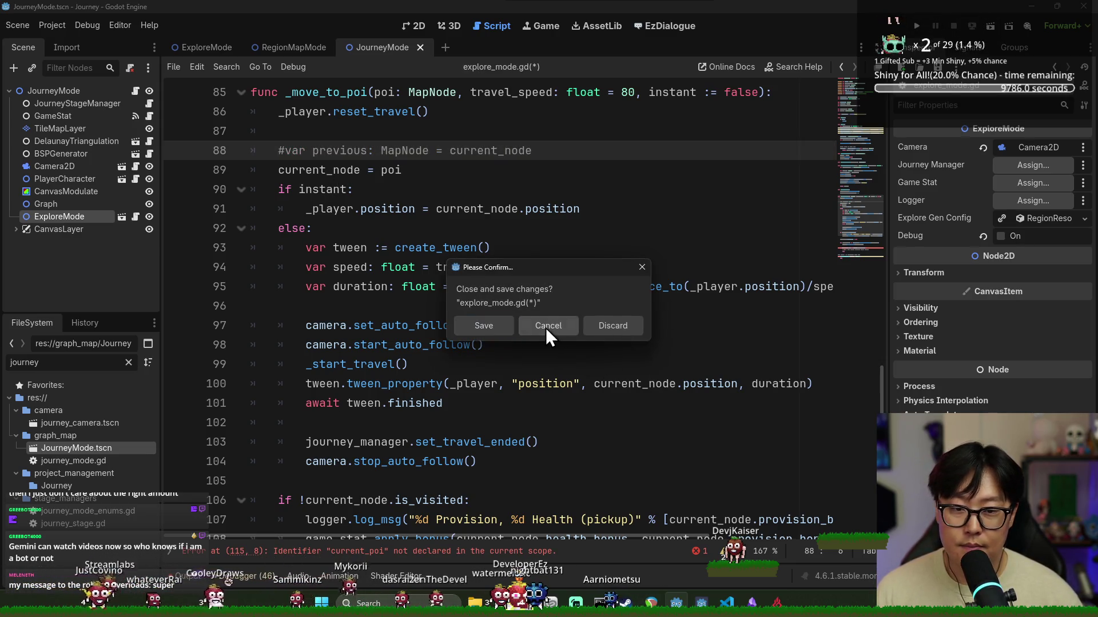
click(546, 326)
click(436, 267)
key(ctrl+s)
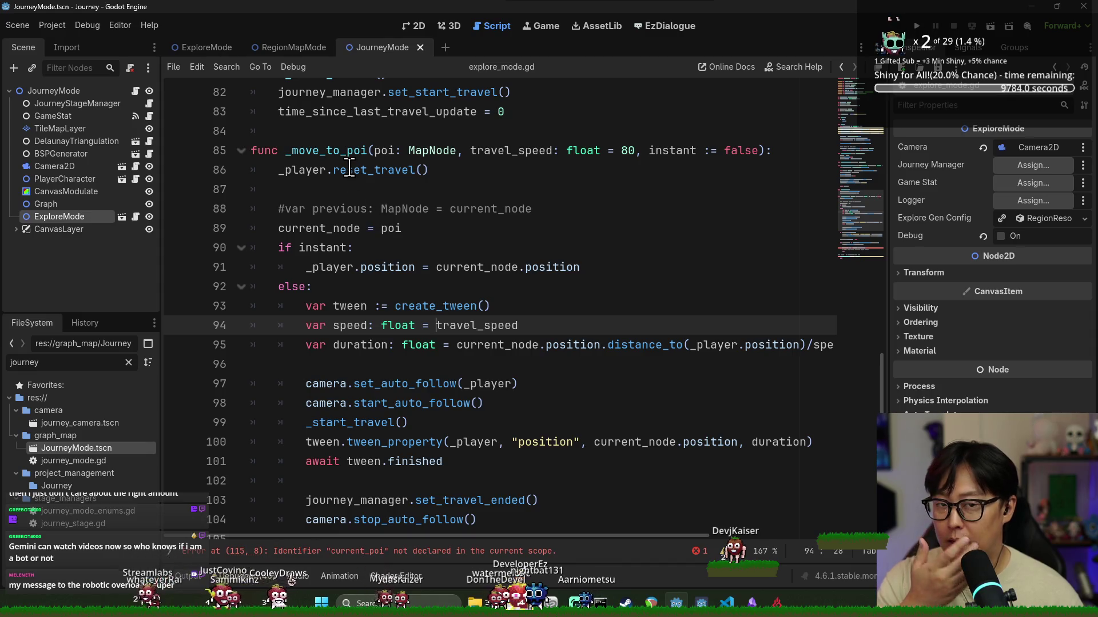
Add '_move_to_poi(start_node, 80, true)' after the reparent call in initialize_player and save
double_click(348, 151)
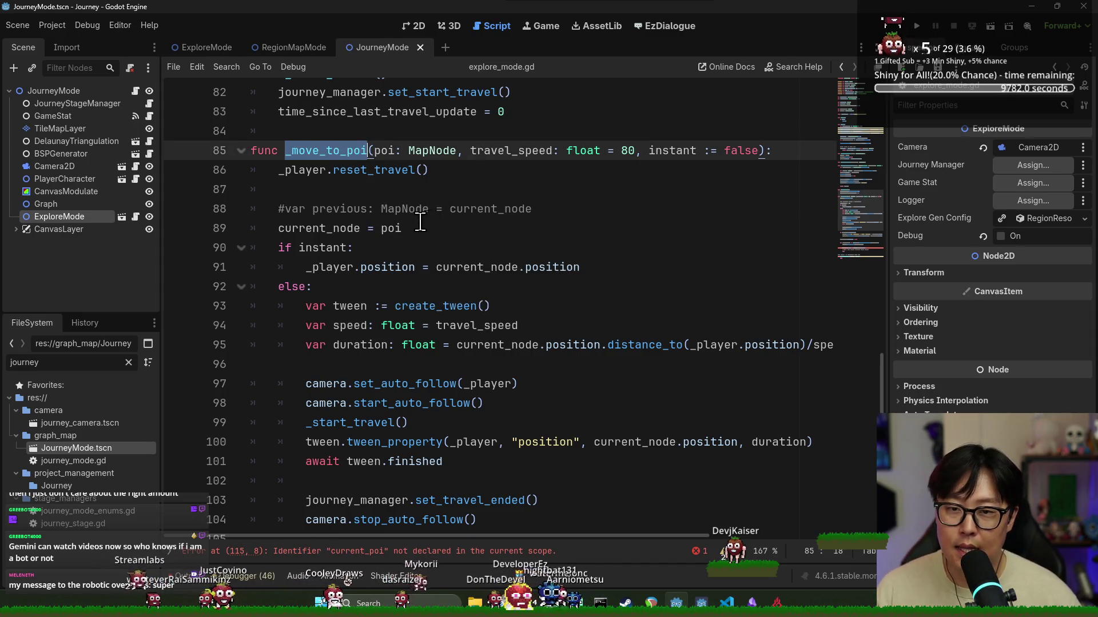
scroll(450, 269, up, 13)
scroll(432, 297, up, 7)
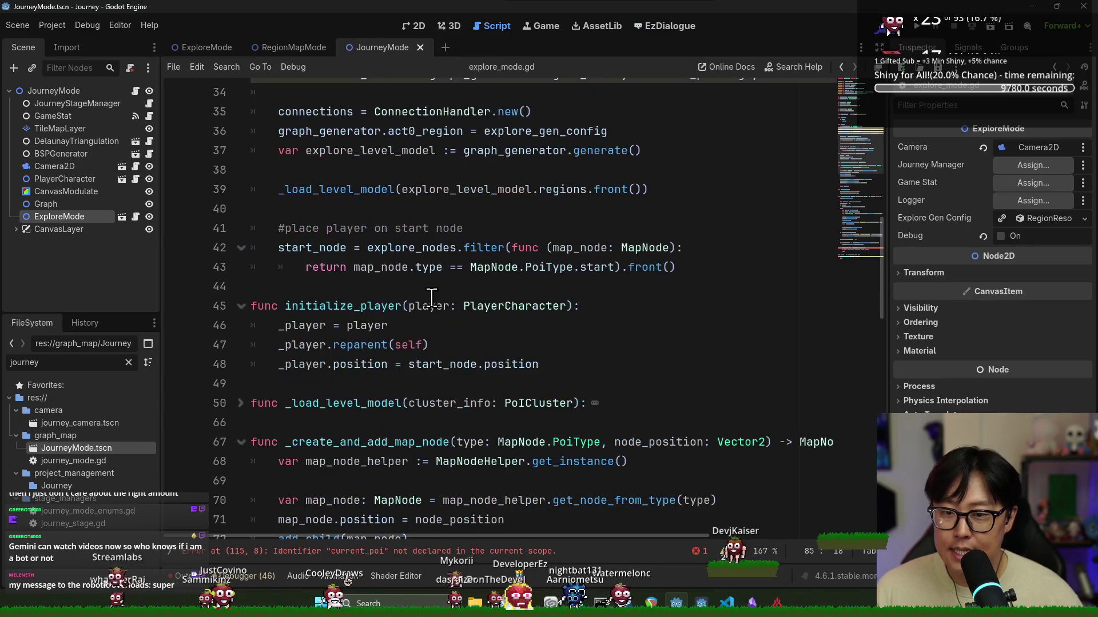
scroll(409, 347, down, 3)
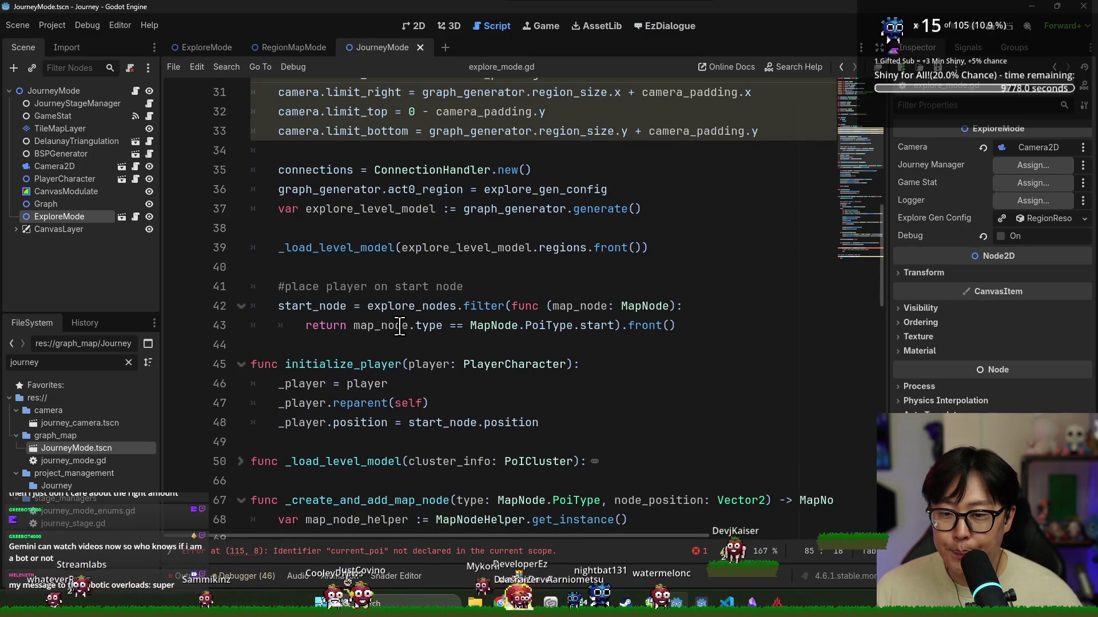
double_click(339, 364)
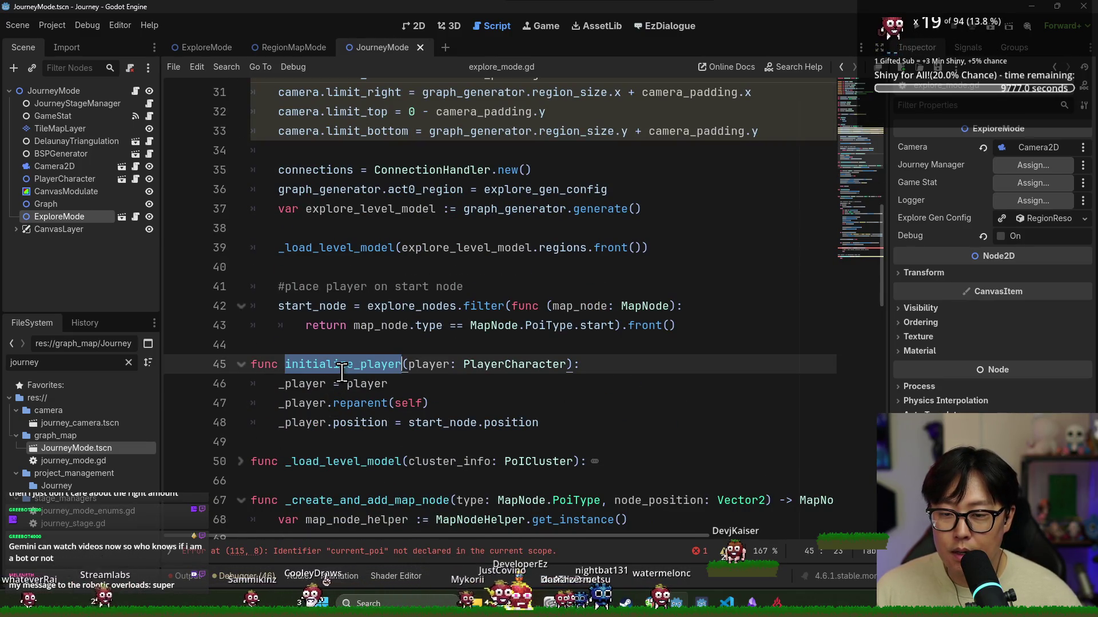
click(373, 405)
key(End)
key(Return)
text(_move_to_poi(st)
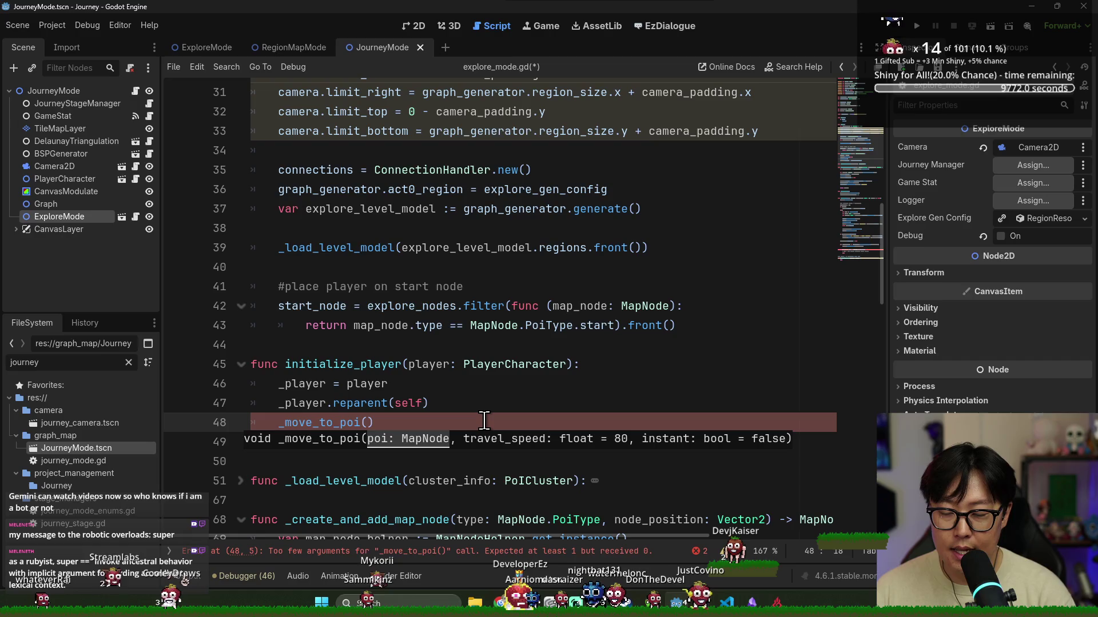
text(art_node)
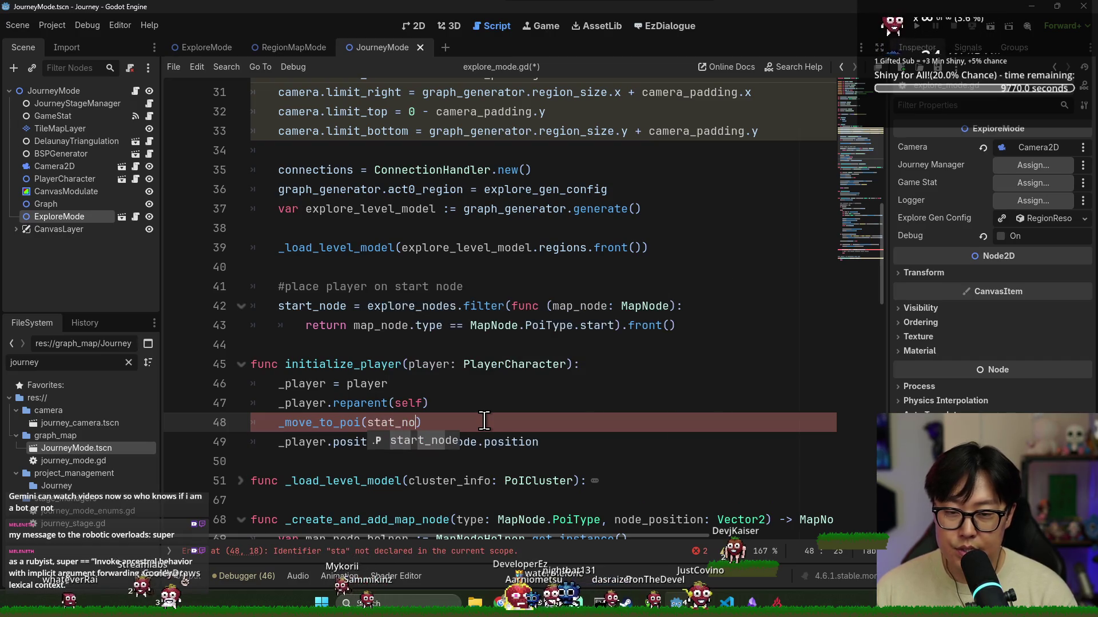
text(,)
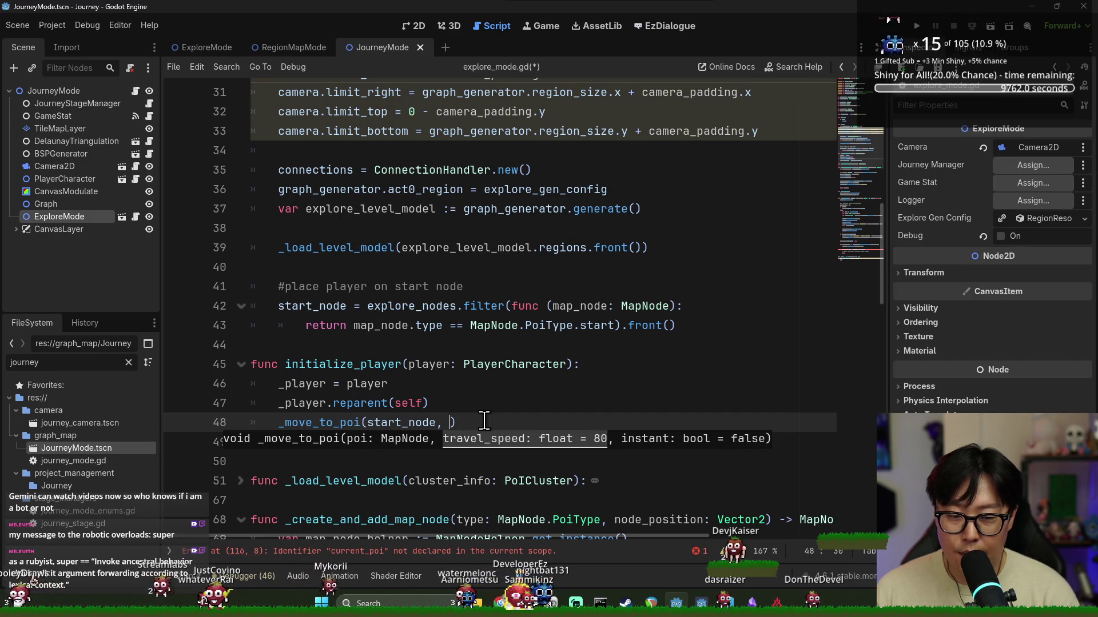
text(t)
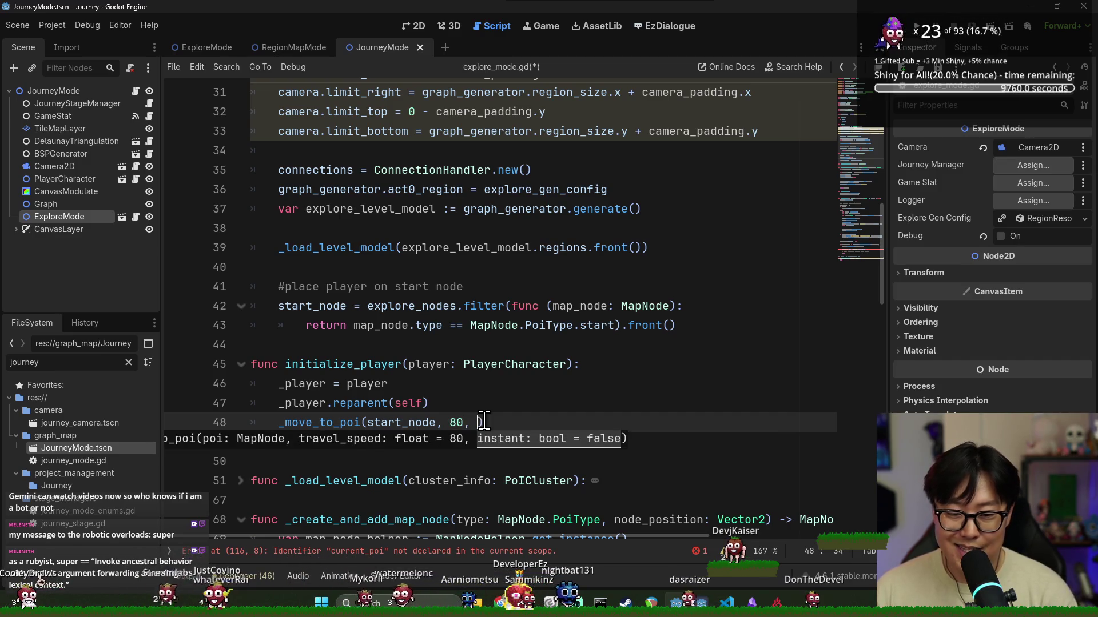
text(rue))
key(ctrl+s)
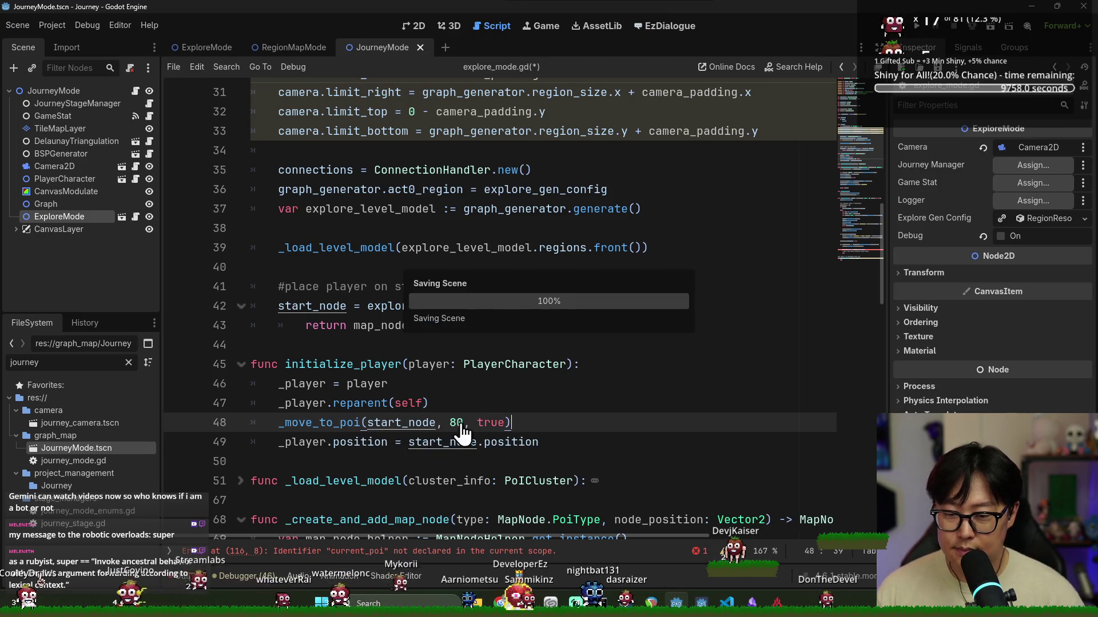
ctrl+click(309, 423)
click(649, 305)
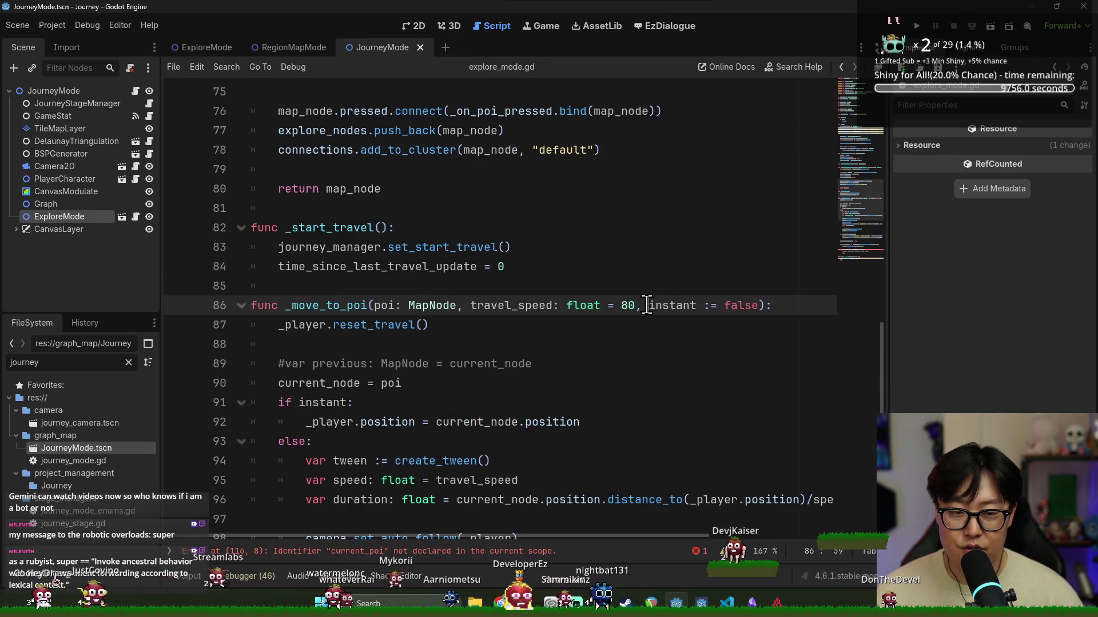
Move the 'instant := false' parameter ahead of travel_speed in the _move_to_poi signature and save
shift+click(759, 305)
key(BackSpace)
text(instant := false)
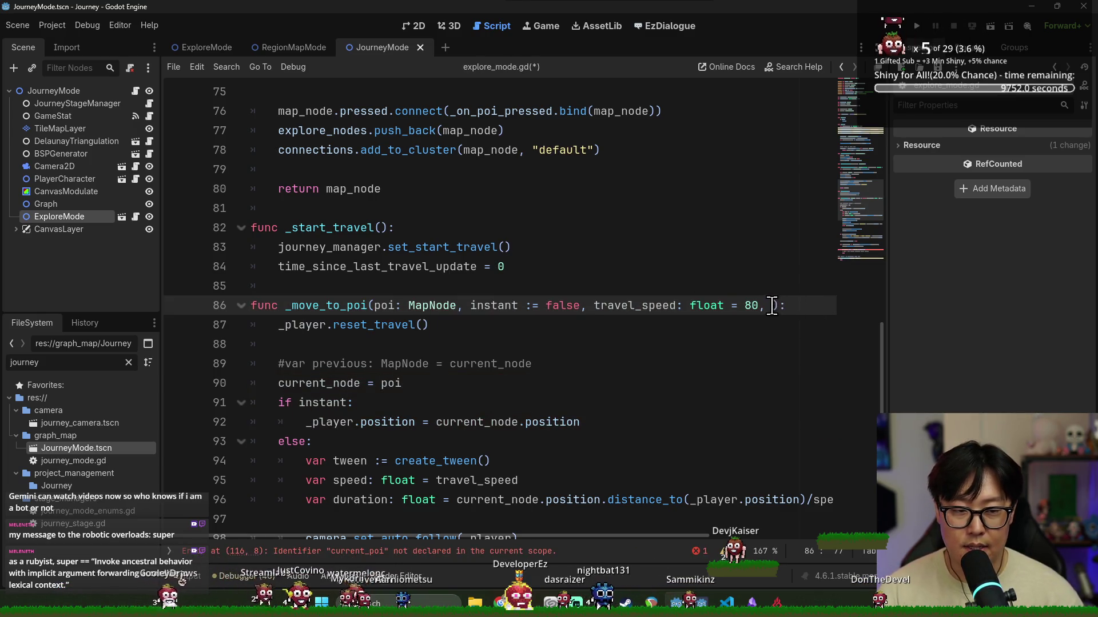
double_click(342, 312)
key(ctrl+s)
Drop the 80 argument from the line 48 call and delete the redundant player position line
key(ctrl+f)
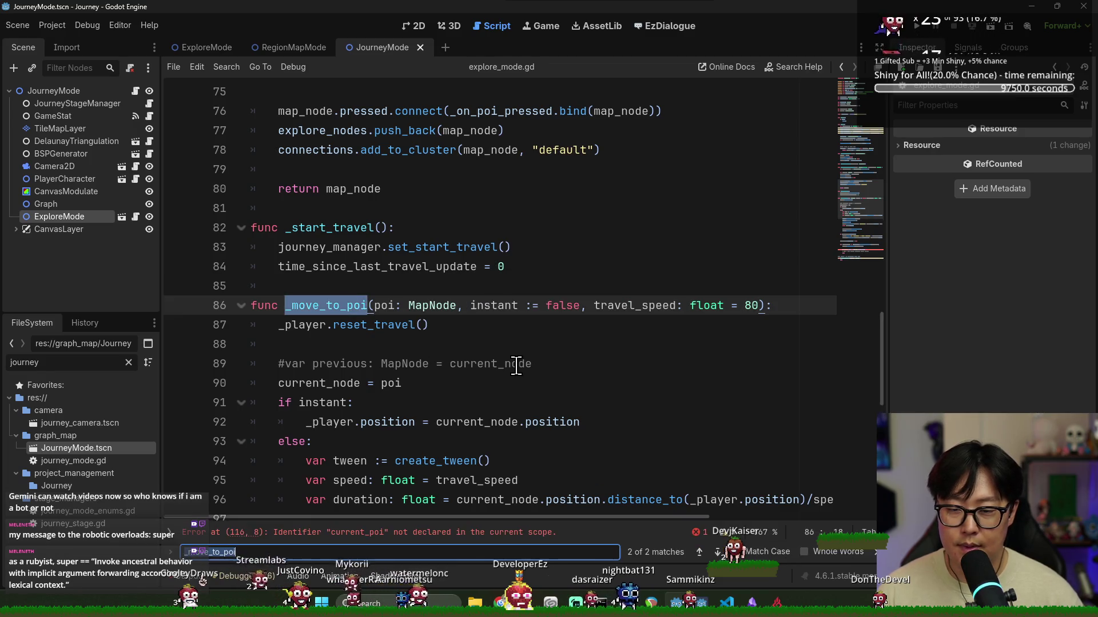
key(Return)
double_click(456, 305)
key(Delete)
key(Delete)
key(Delete)
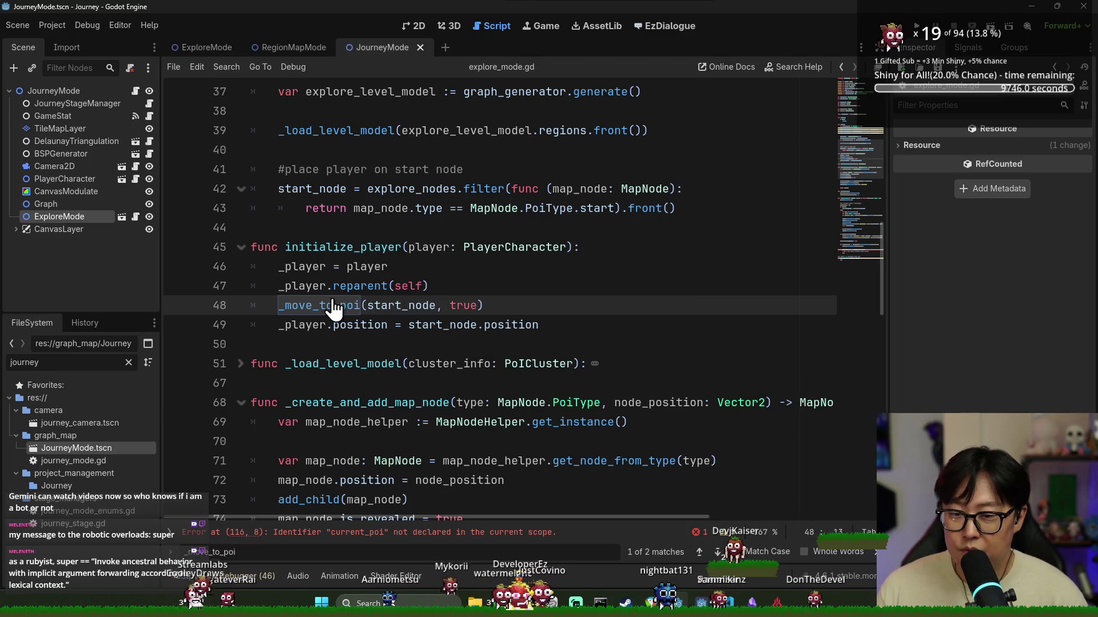
click(359, 325)
key(ctrl+shift+k)
key(ctrl+s)
key(ctrl+s)
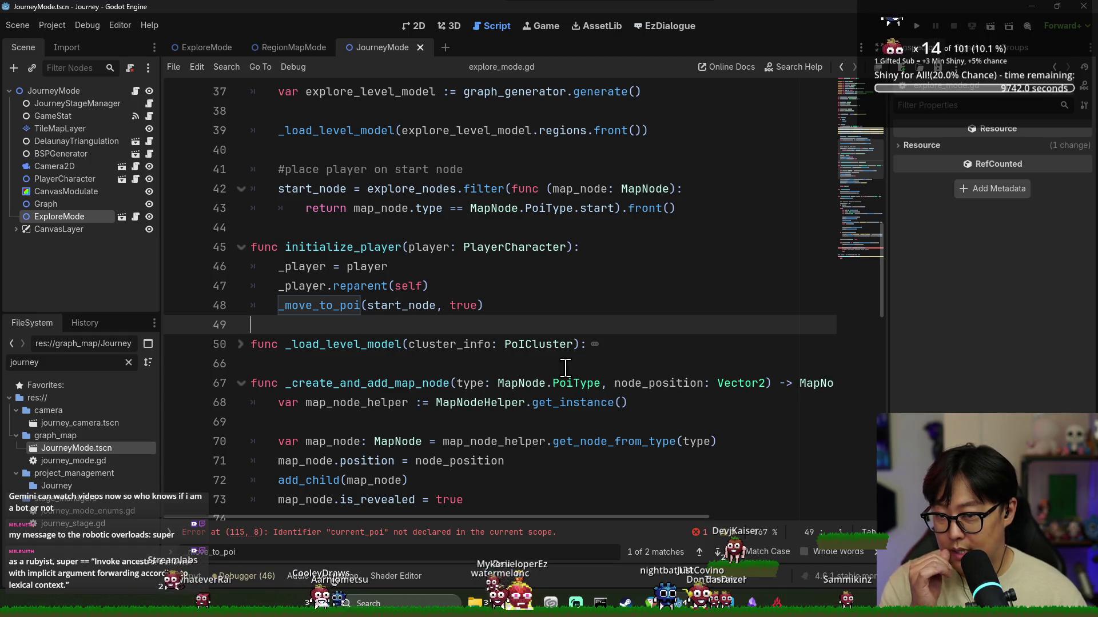
key(ctrl+s)
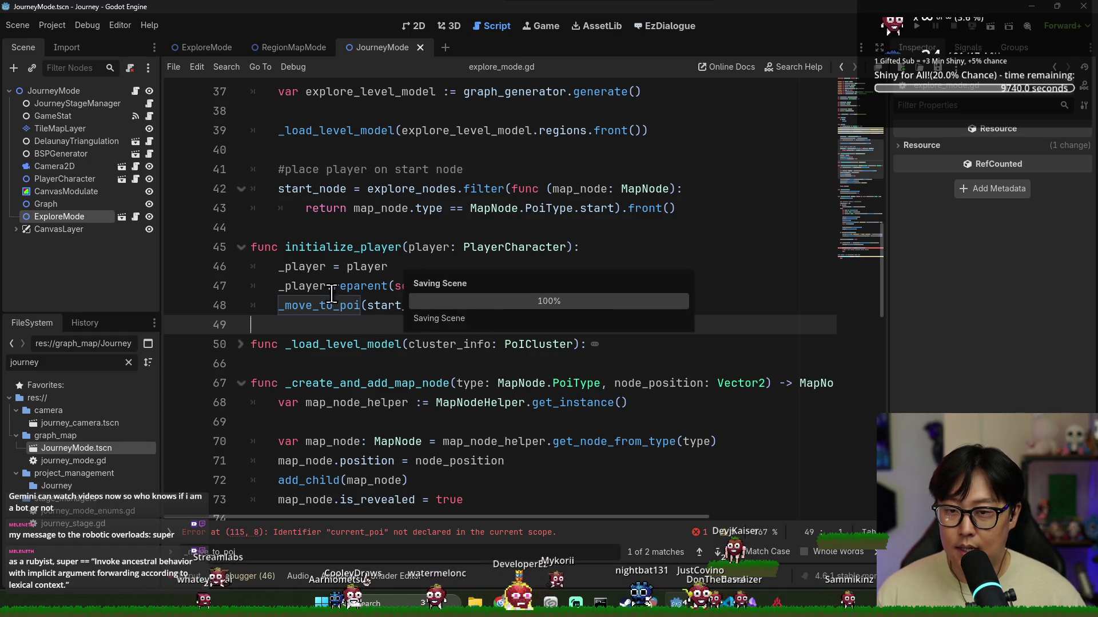
scroll(319, 399, up, 2)
double_click(319, 400)
key(ctrl+s)
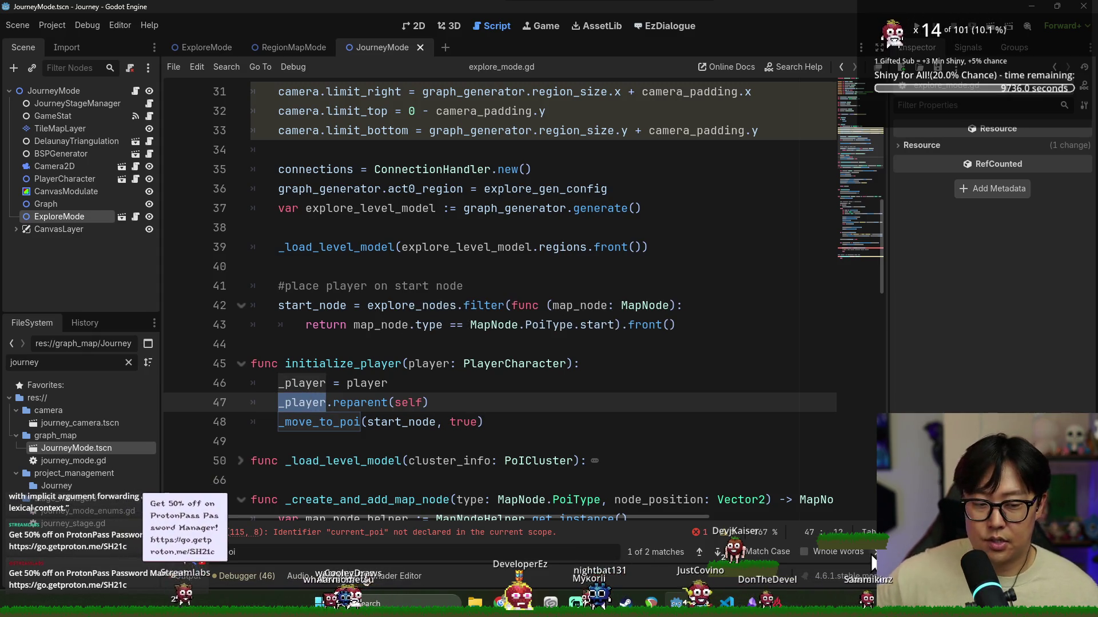
Replace current_poi with current_node in the line 115 exit check and save
key(Escape)
click(343, 552)
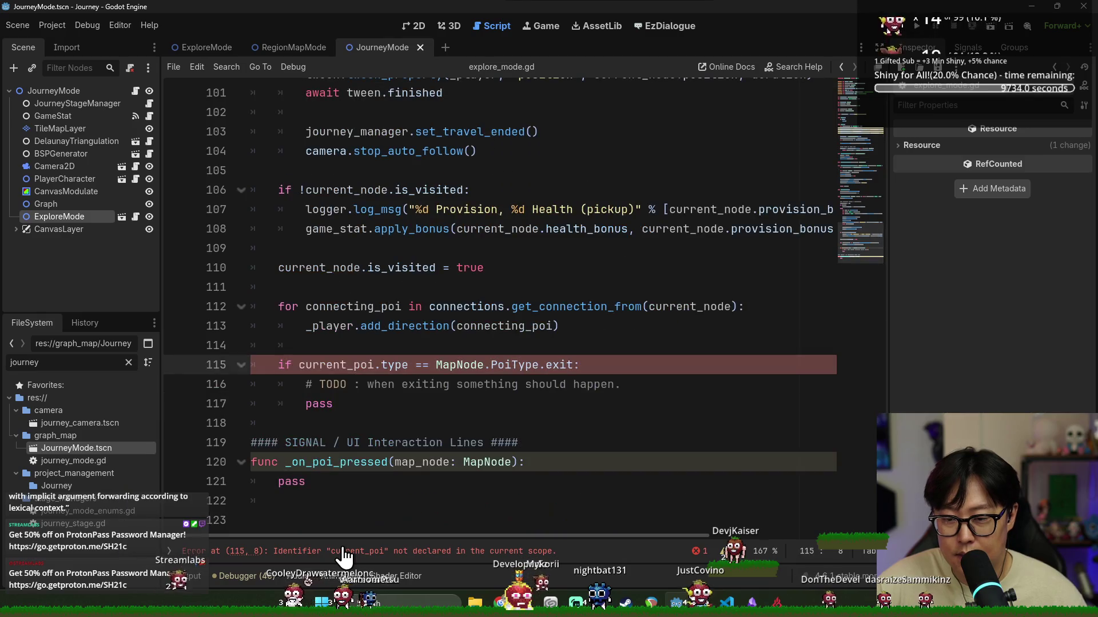
click(339, 343)
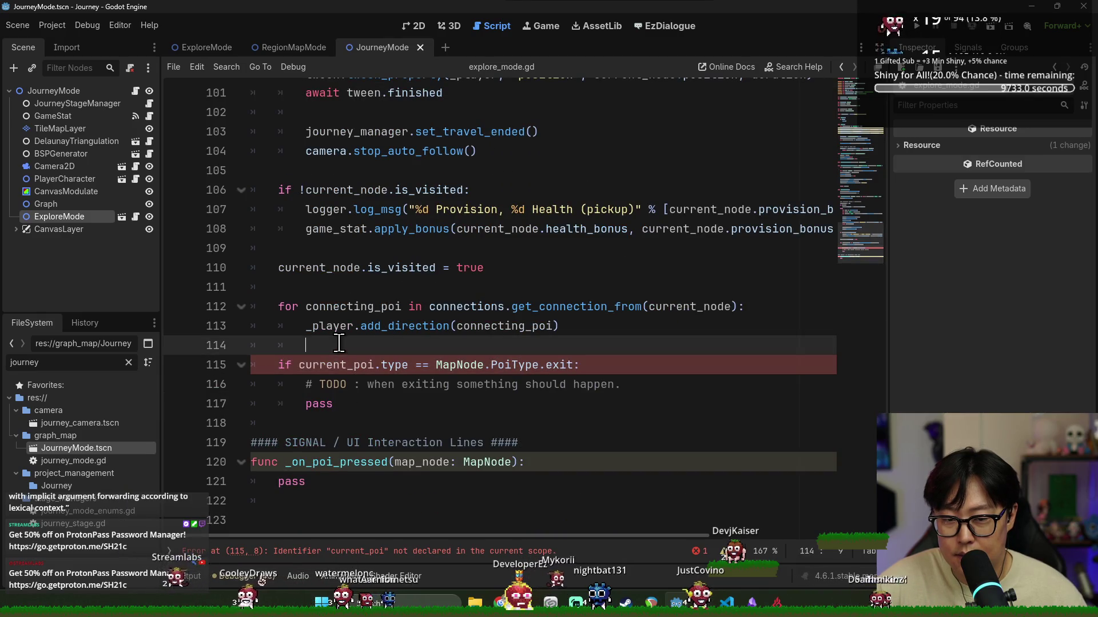
double_click(302, 367)
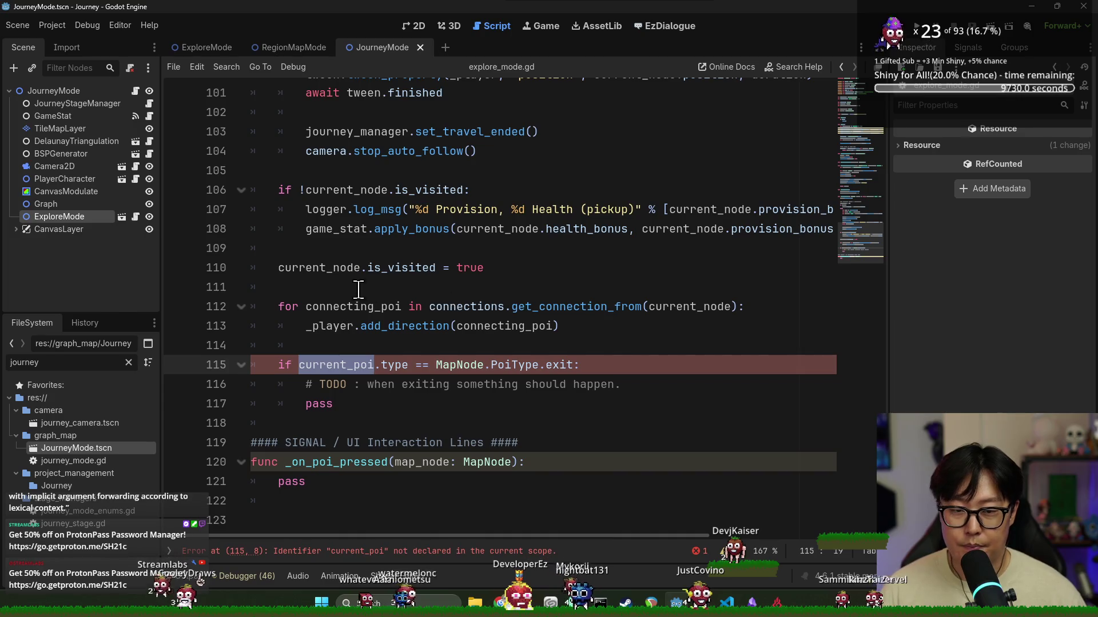
double_click(326, 269)
key(ctrl+c)
click(319, 364)
double_click(348, 366)
key(ctrl+v)
key(ctrl+s)
Save the scene and open journey_mode.gd
double_click(337, 462)
key(ctrl+s)
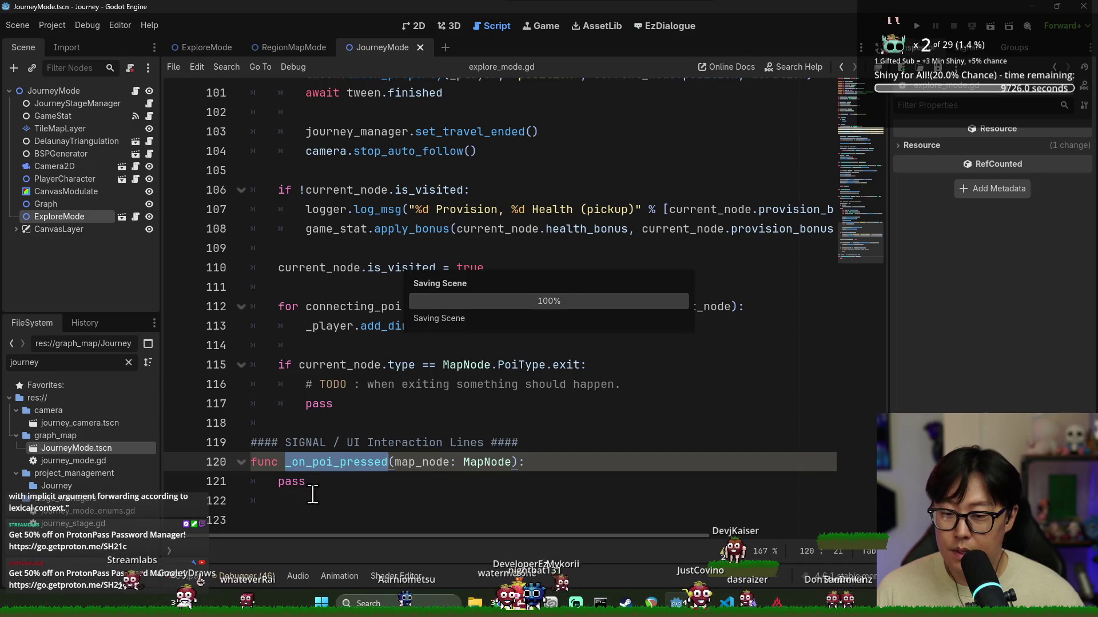
key(ctrl+s)
scroll(446, 450, up, 10)
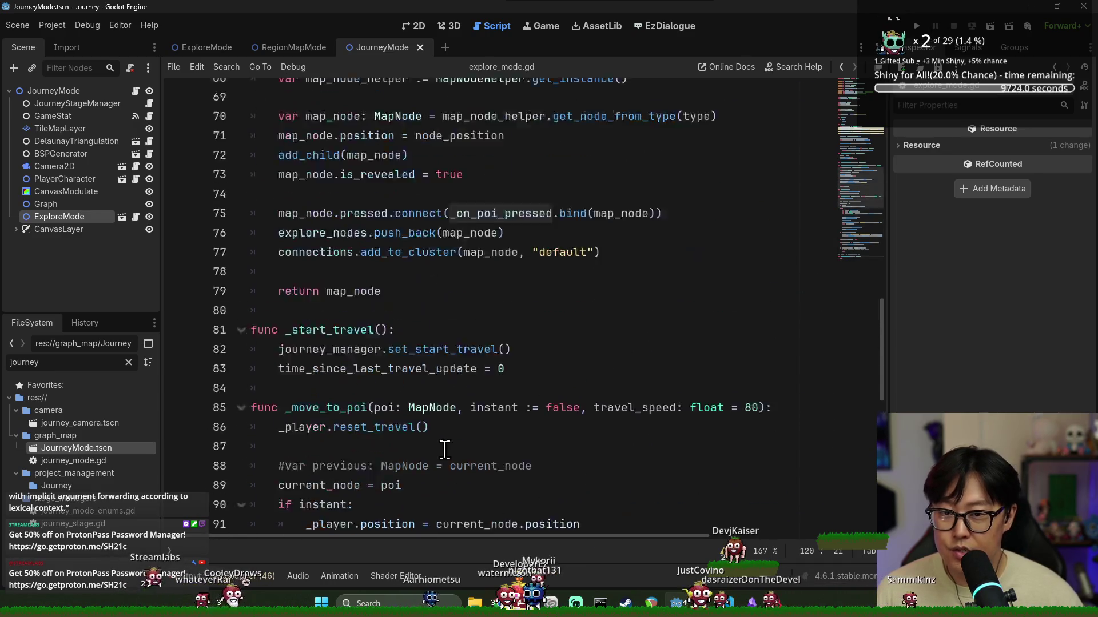
scroll(446, 450, up, 12)
key(ctrl+s)
click(135, 90)
click(578, 305)
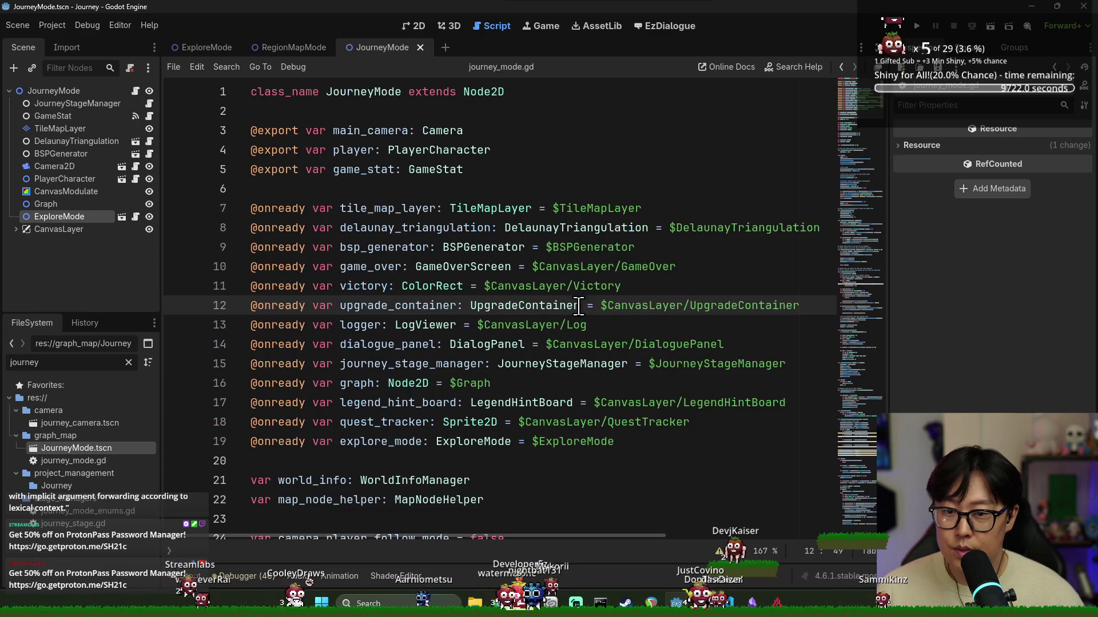
Search journey_mode.gd for 'player.' and copy the _on_player_travel_requested and _on_poi_pressed functions
key(ctrl+f)
text(player.)
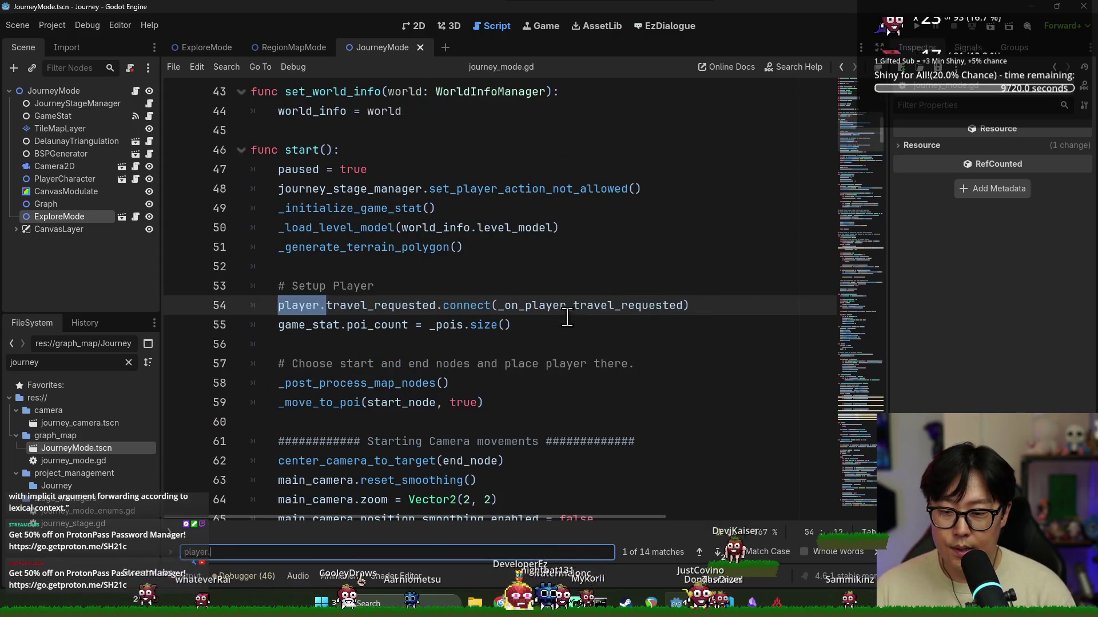
triple_click(355, 306)
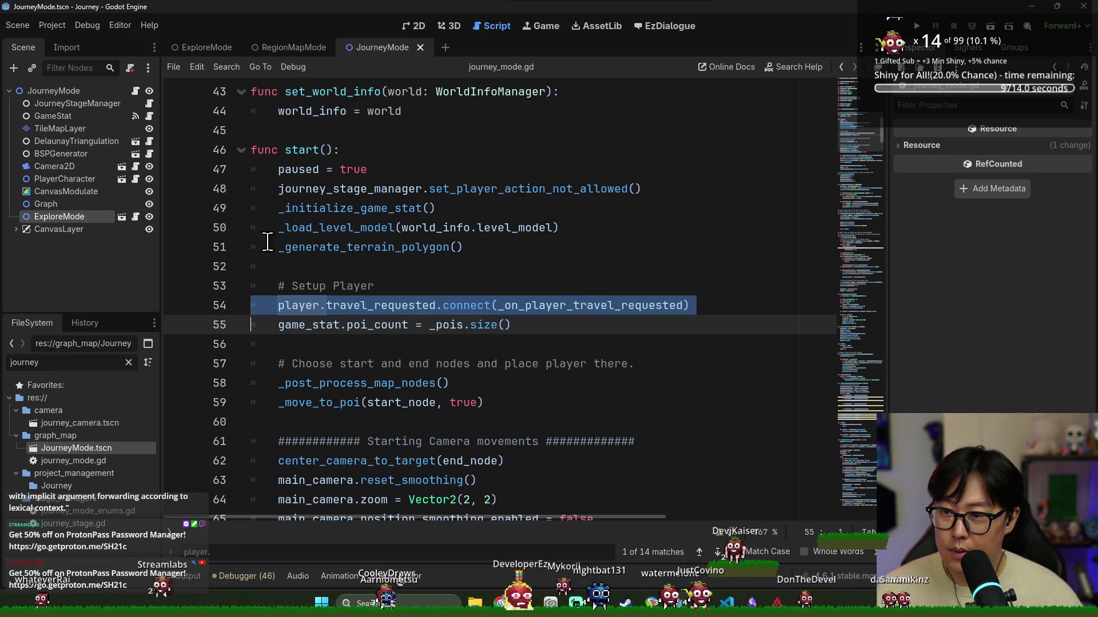
double_click(577, 306)
ctrl+click(578, 309)
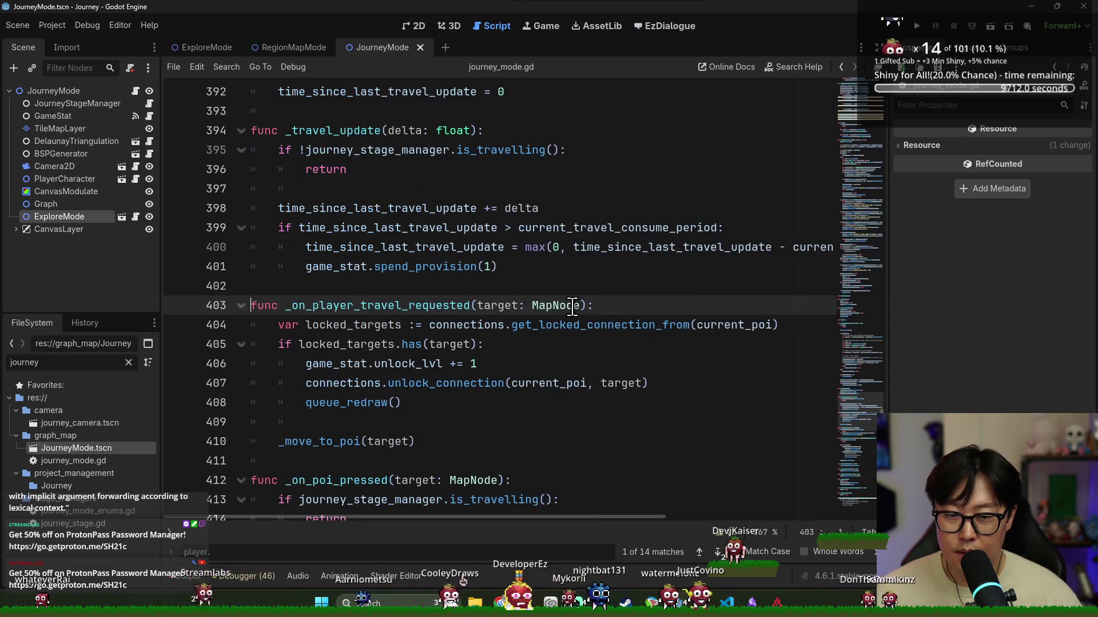
click(277, 287)
scroll(436, 372, down, 5)
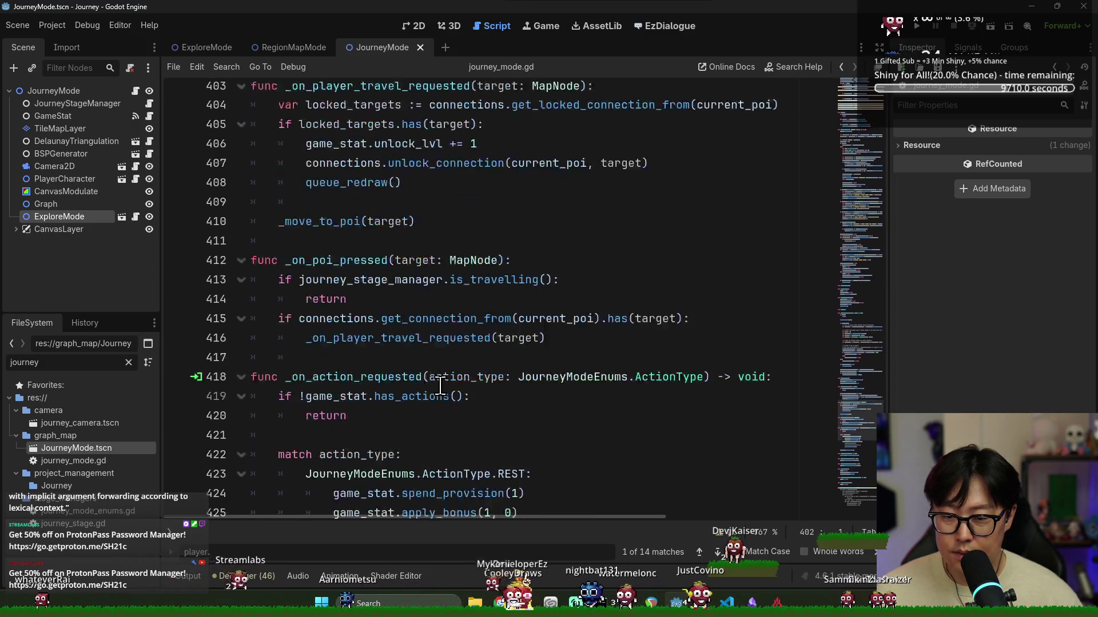
shift+click(487, 284)
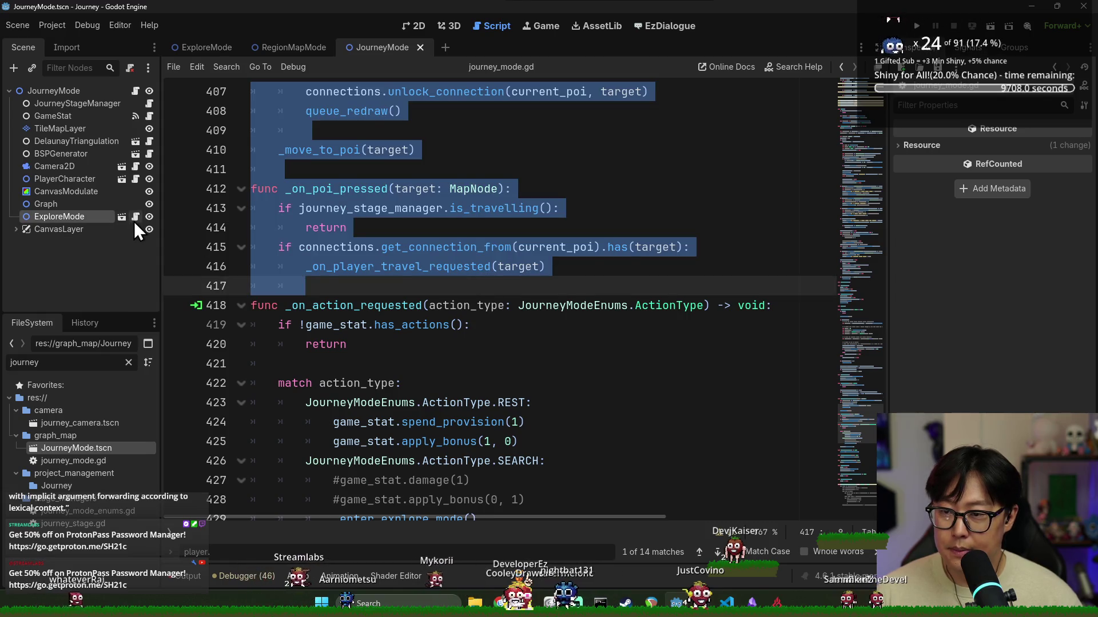
Paste both functions over the _on_poi_pressed stub in explore_mode.gd and remove the blank line above
click(136, 216)
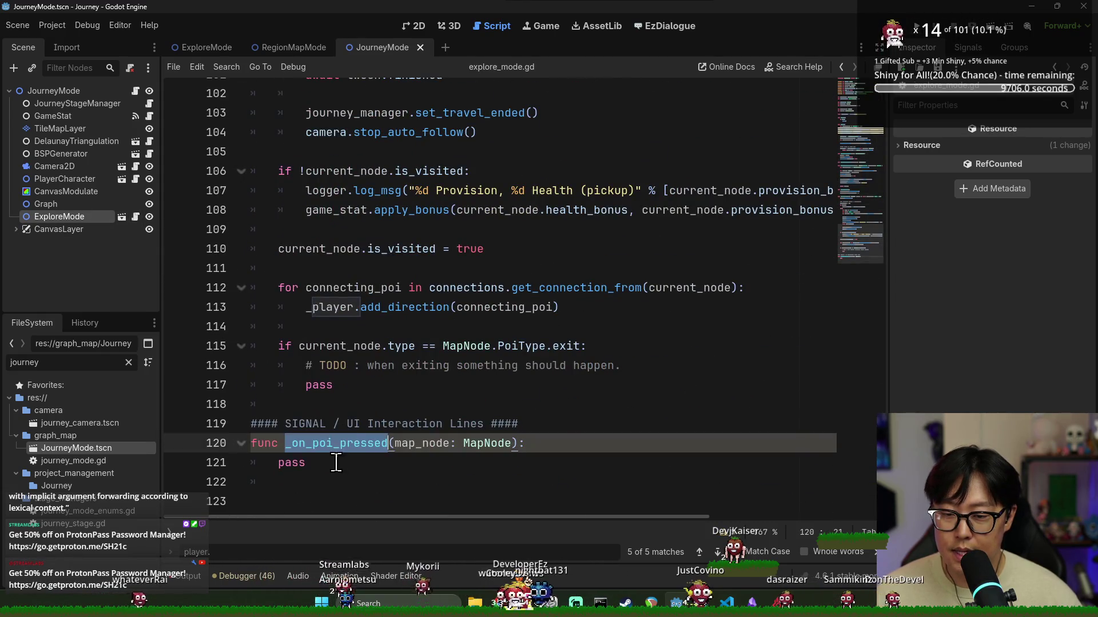
click(336, 463)
shift+click(253, 444)
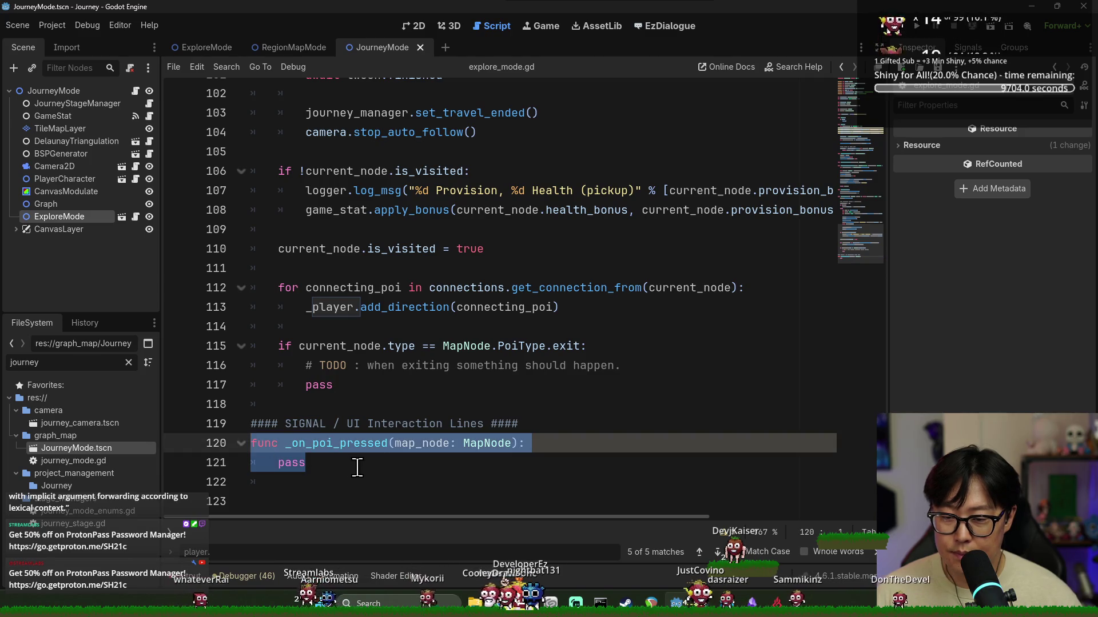
text(func _on_player_travel_requested(target: MapNode): 	var locked_targets := connections.get_locked_connection_from(current_poi) 	if locked_targets.has(target): 		game_stat.unlock_lvl += 1 		connections.unlock_connection(current_poi, target) 		queue_redraw() 	 	_move_to_poi(target)  func _on_poi_pressed(target: MapNode): 	if journey_stage_manager.is_travelling(): 		return 	if connections.get_connection_from(current_poi).has(target): 		_on_player_travel_requested(target))
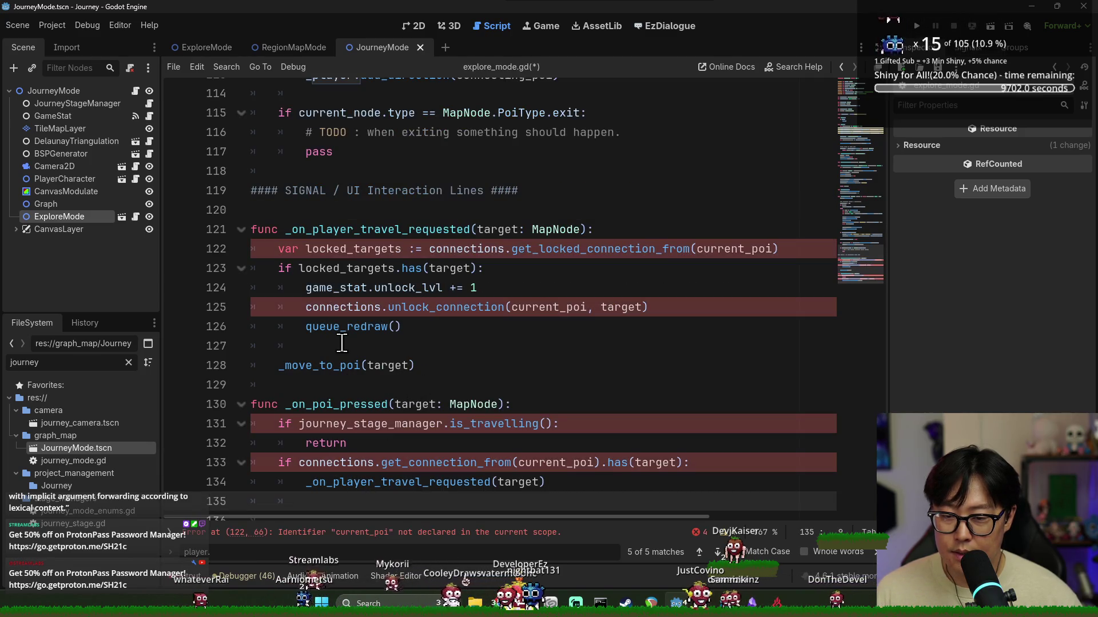
click(360, 290)
click(337, 209)
key(BackSpace)
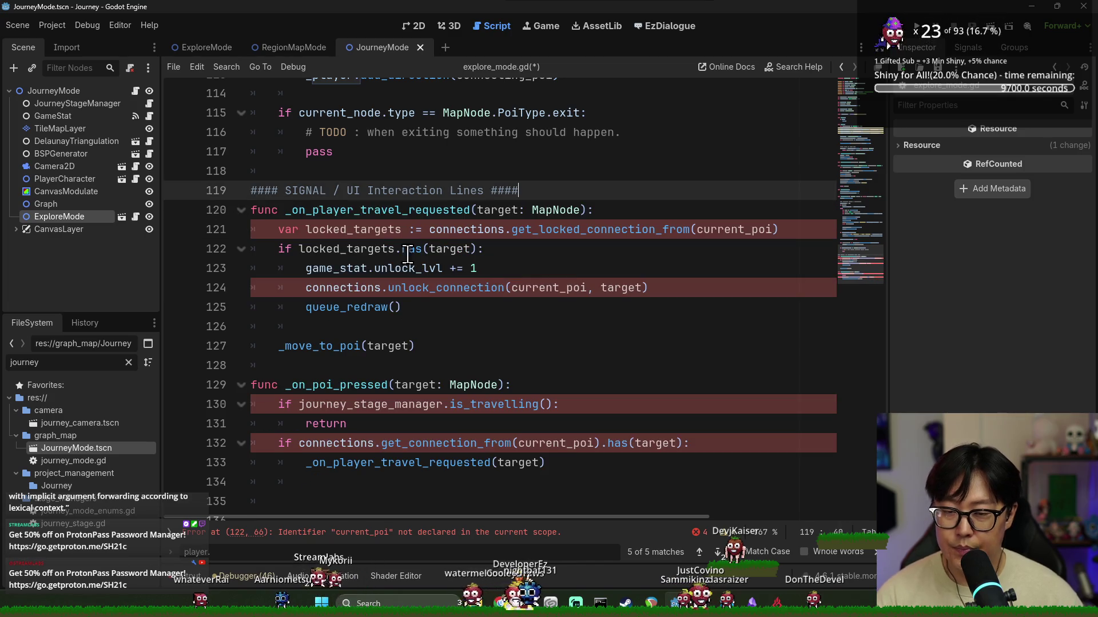
scroll(400, 240, up, 10)
scroll(292, 282, down, 4)
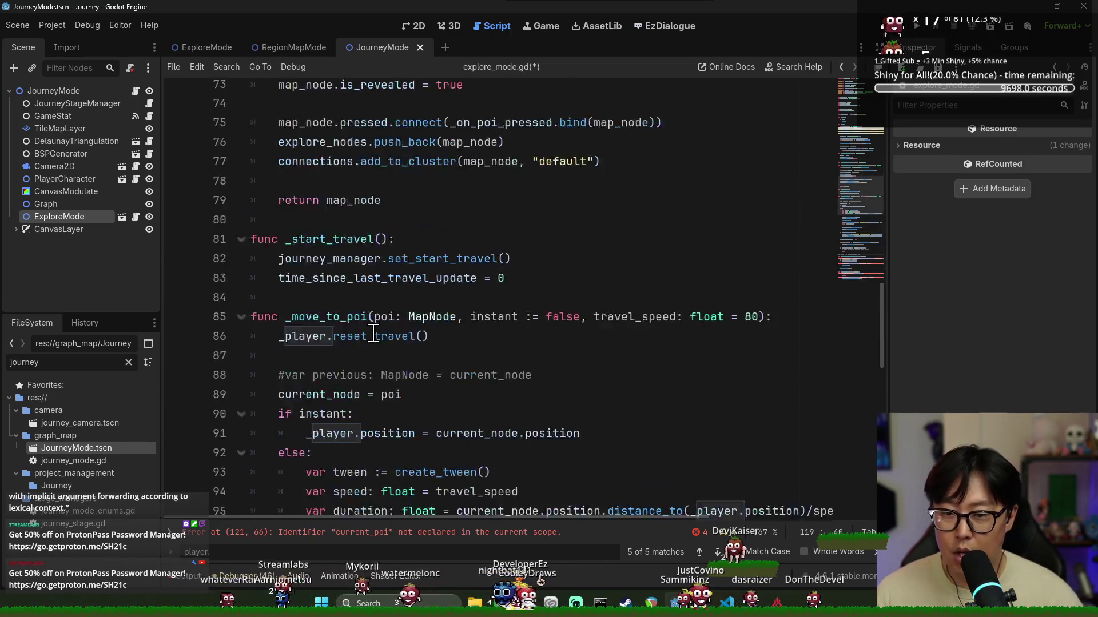
double_click(310, 255)
scroll(331, 274, up, 10)
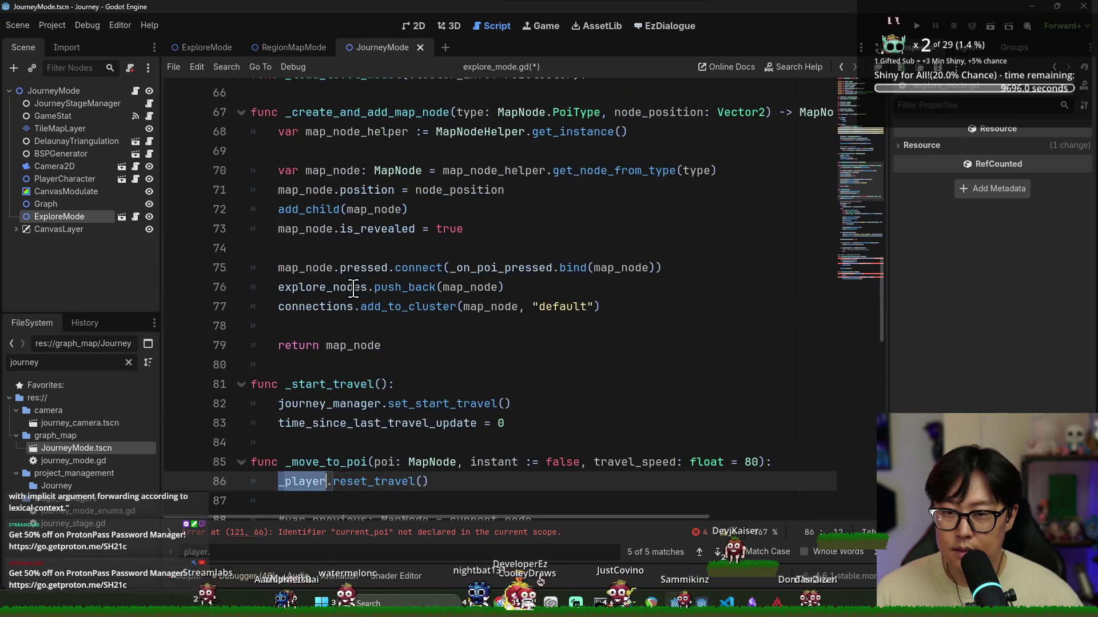
click(460, 229)
click(464, 247)
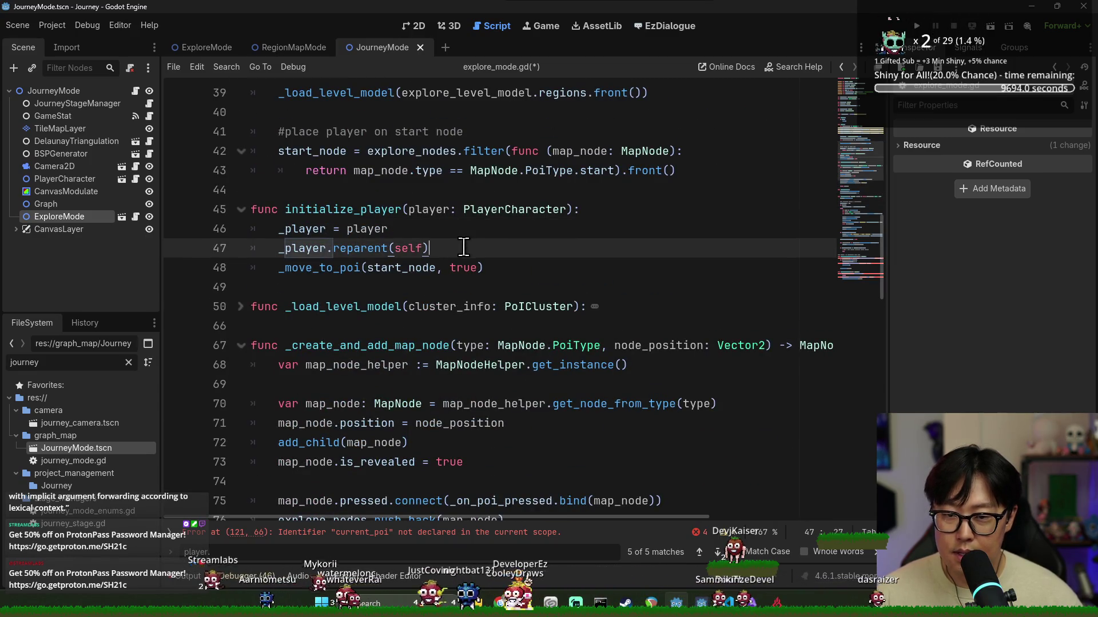
key(Return)
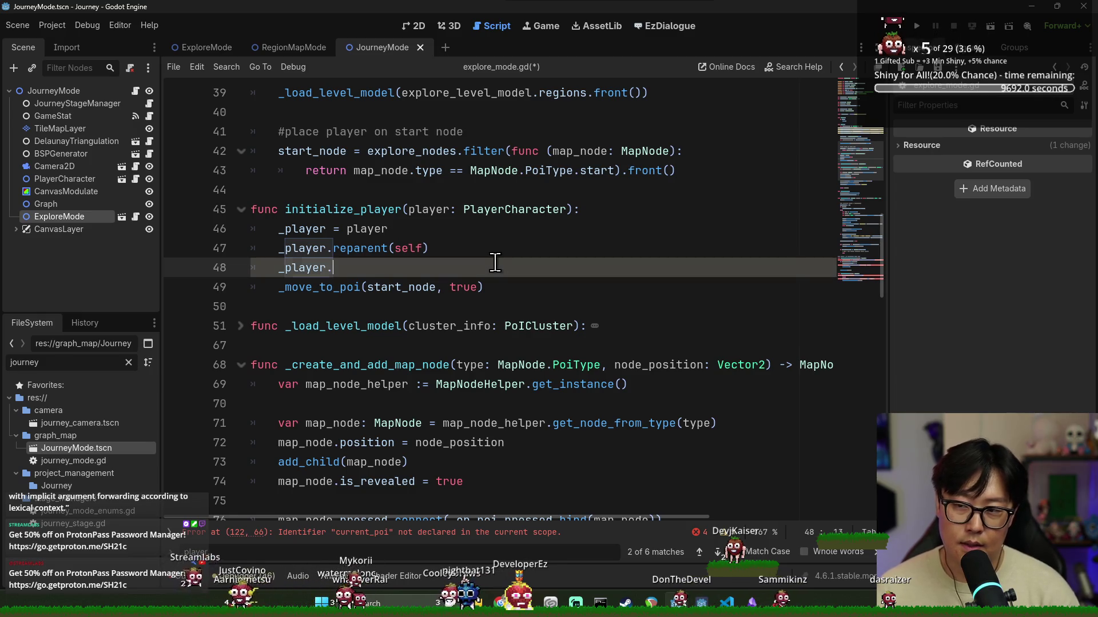
text(.con)
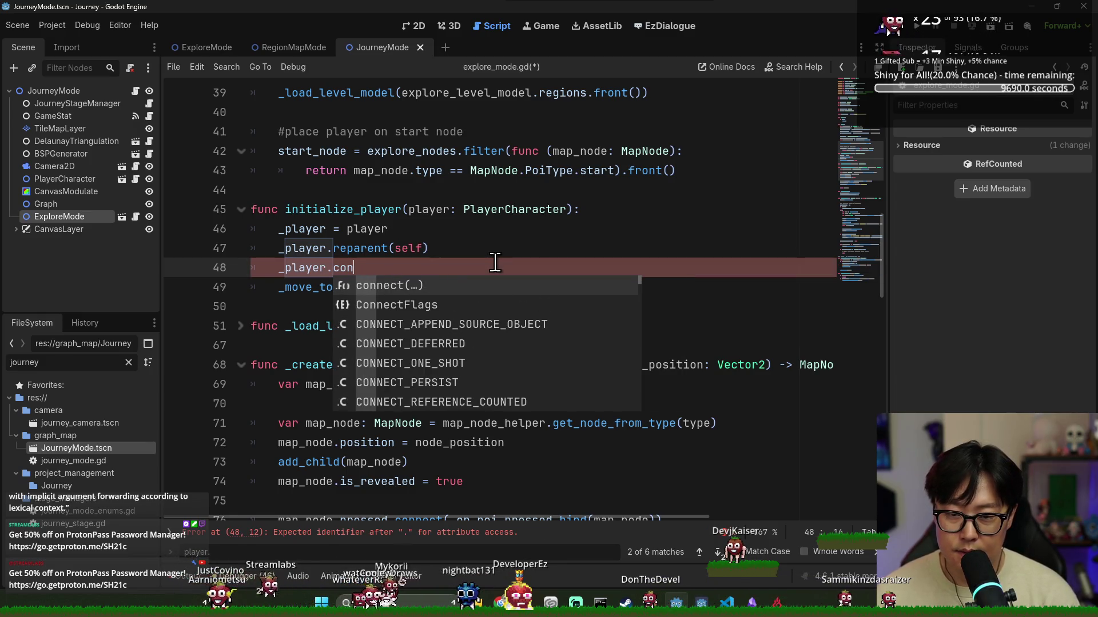
key(Return)
key(Right)
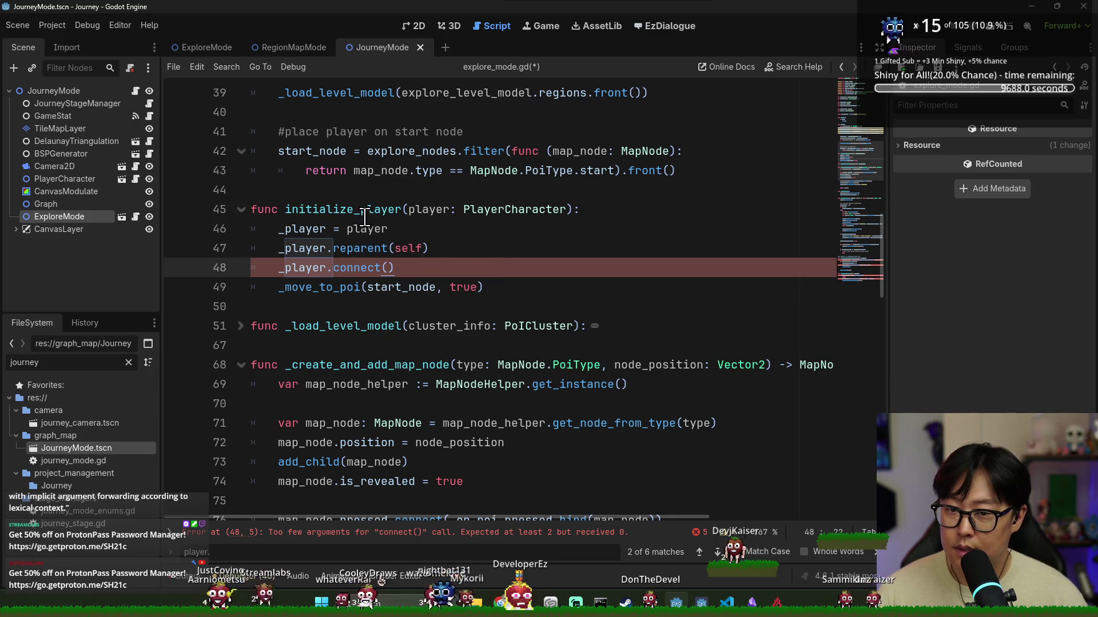
double_click(364, 213)
click(387, 268)
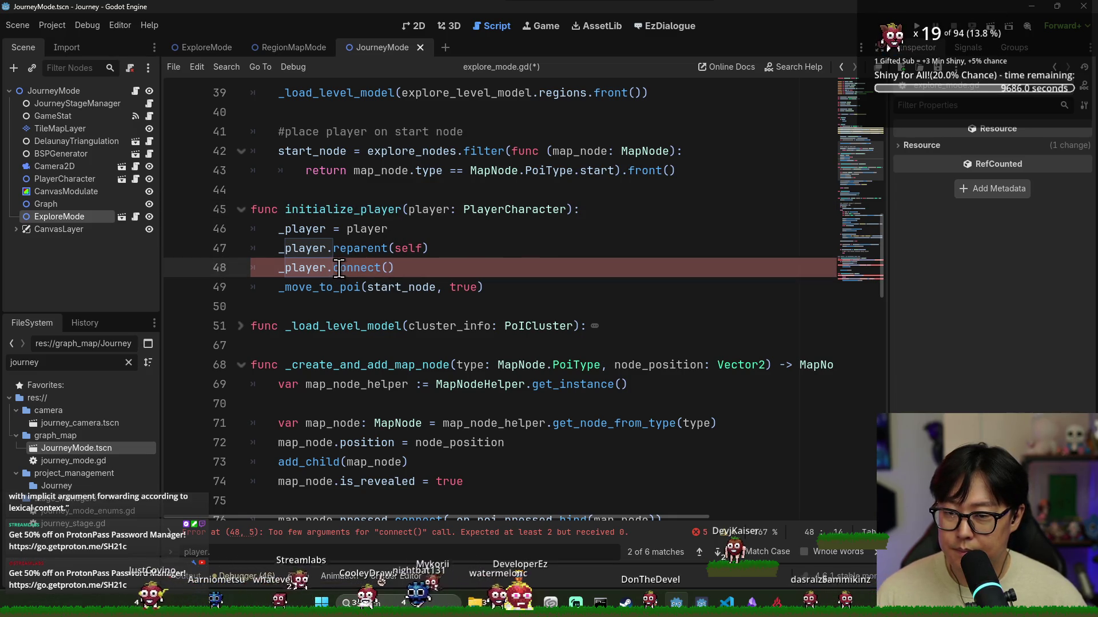
drag(334, 269, 427, 275)
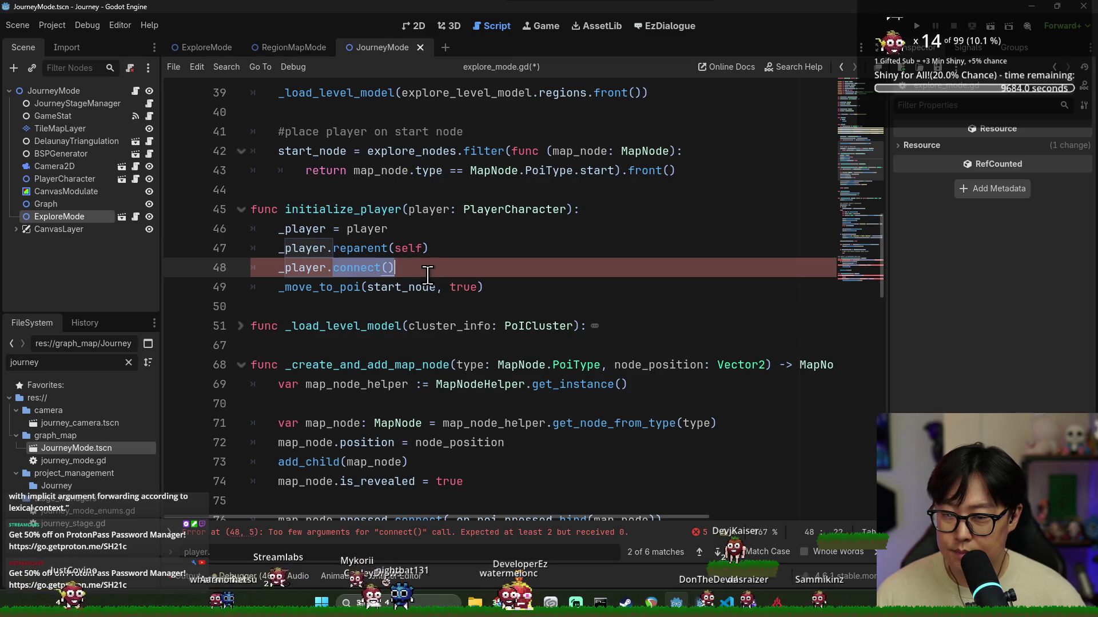
key(BackSpace)
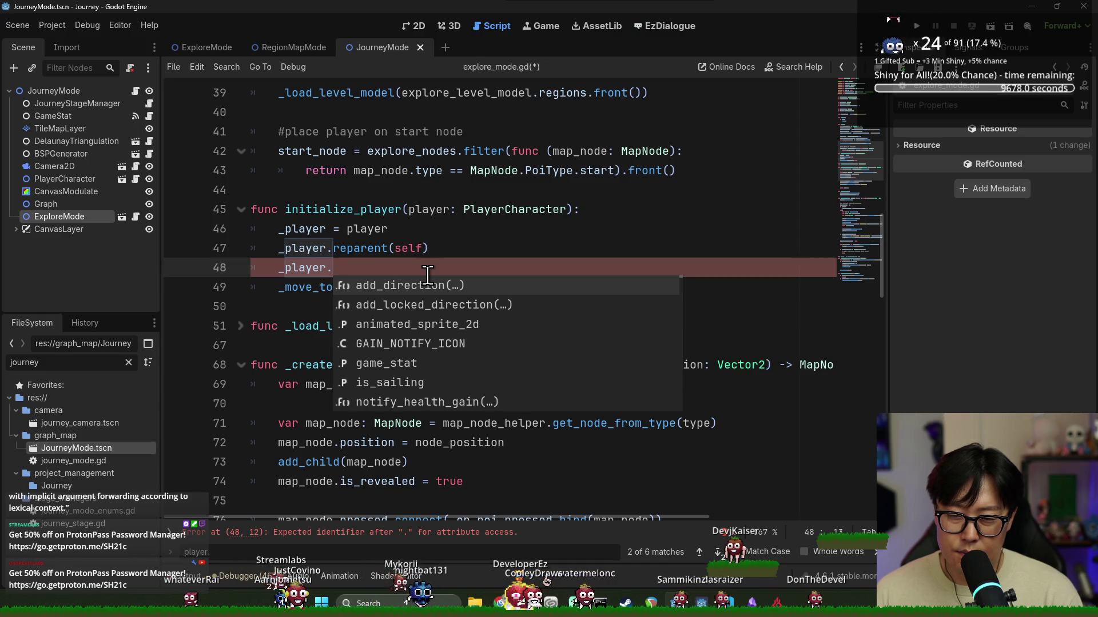
key(BackSpace)
key(BackSpace)
key(BackSpace)
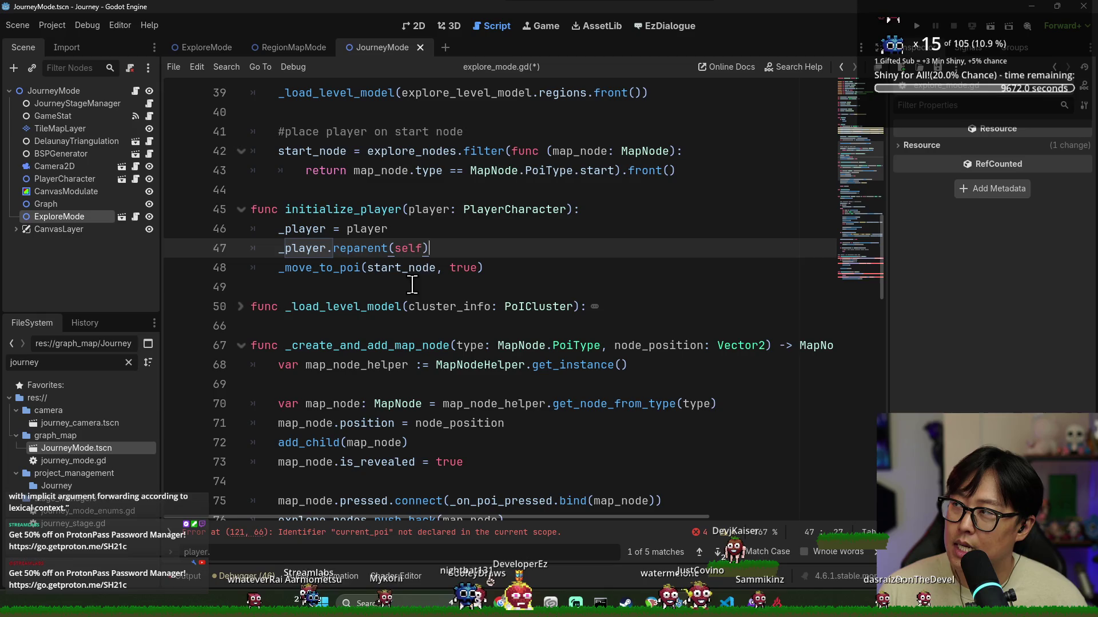
key(Return)
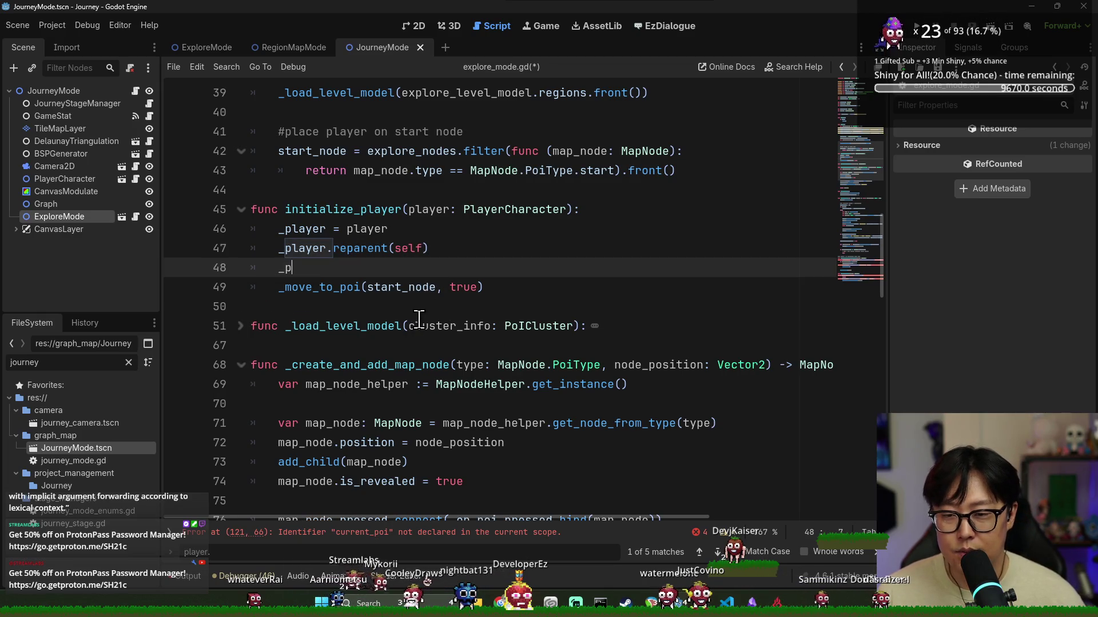
key(BackSpace)
key(BackSpace)
key(BackSpace)
Save explore_mode.gd, then start _on_poi_pressed in journey_mode.gd with 'if journey_stage_manager.explore_mode:'
key(ctrl+s)
click(136, 90)
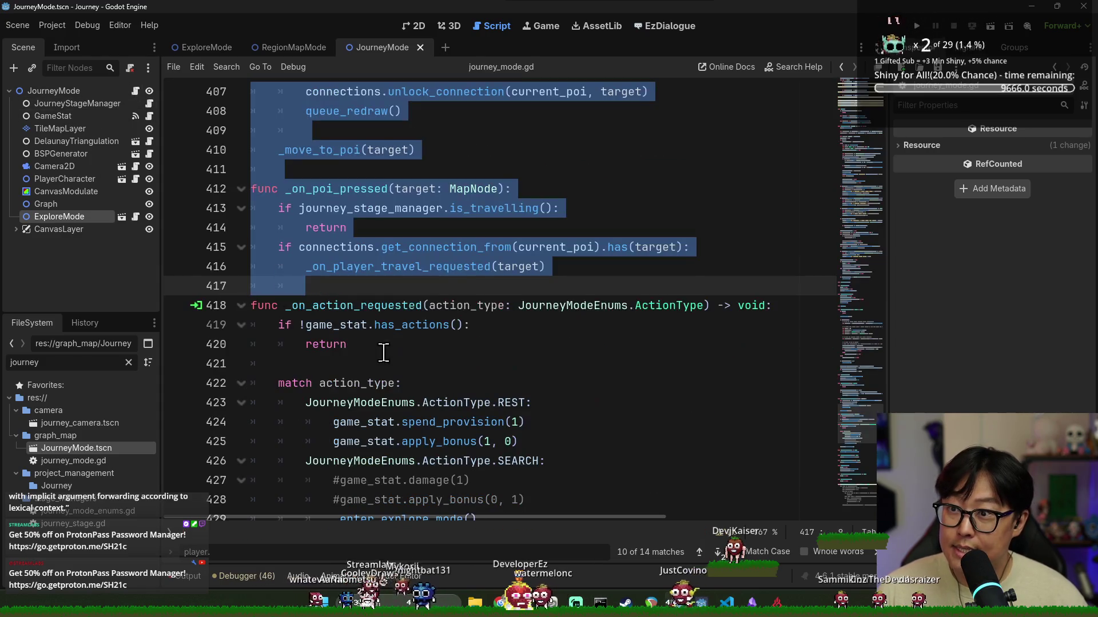
double_click(327, 191)
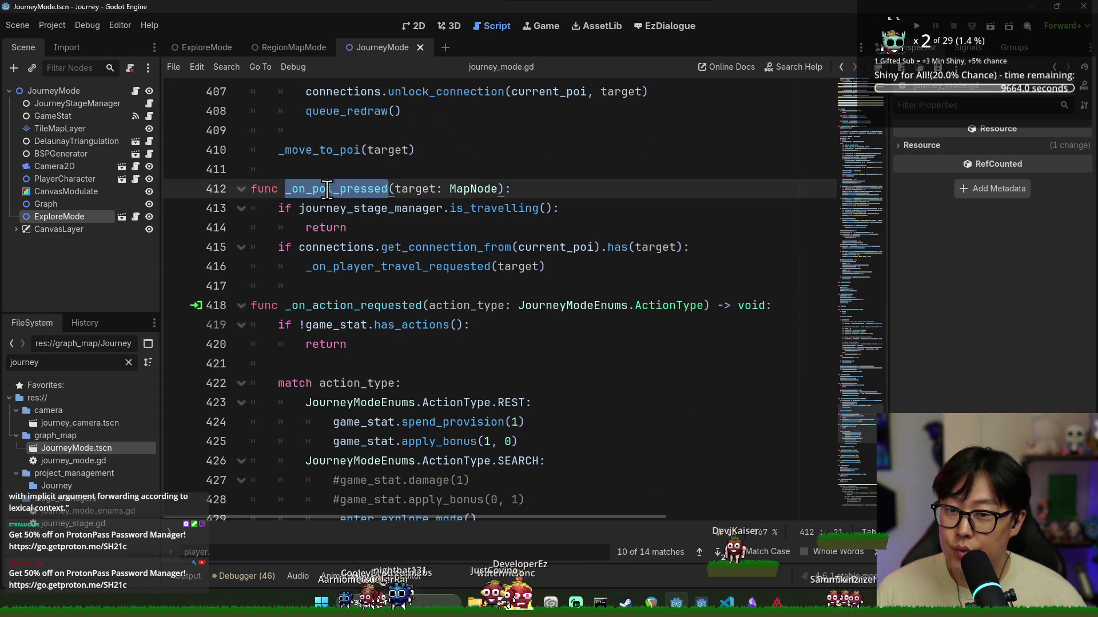
key(End)
key(Return)
key(Return)
key(Up)
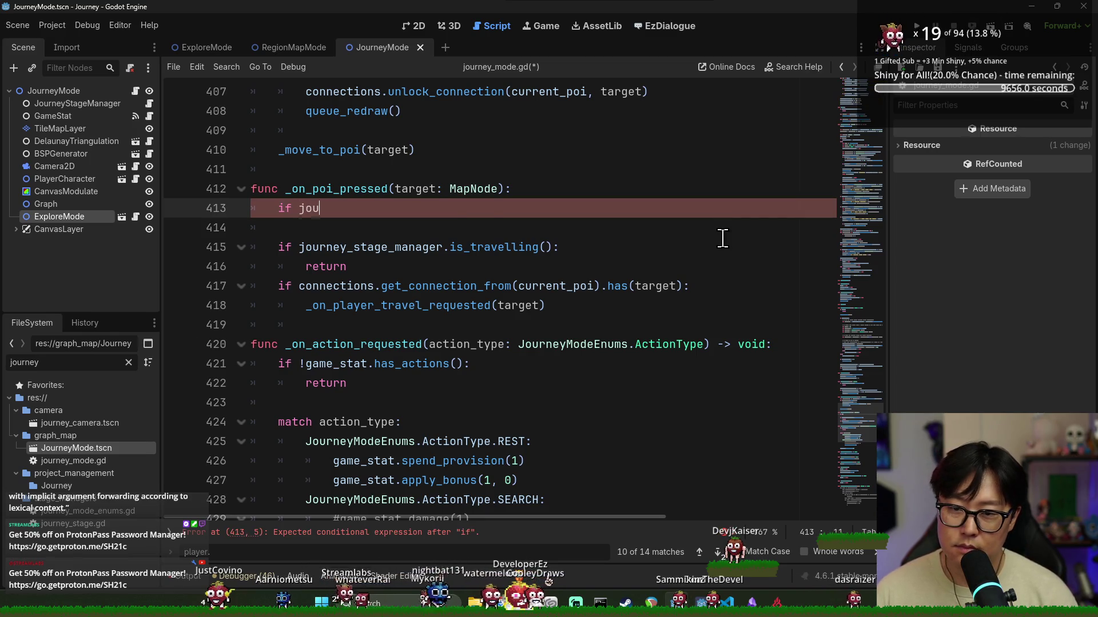
text(r)
key(Return)
text(explor)
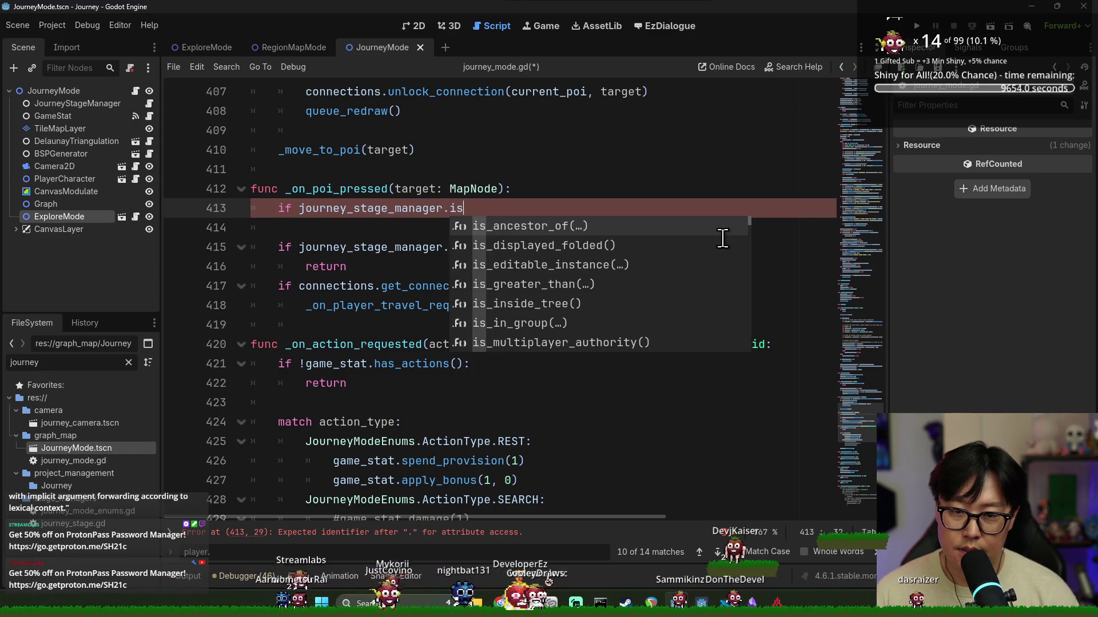
key(Return)
text(:)
key(Return)
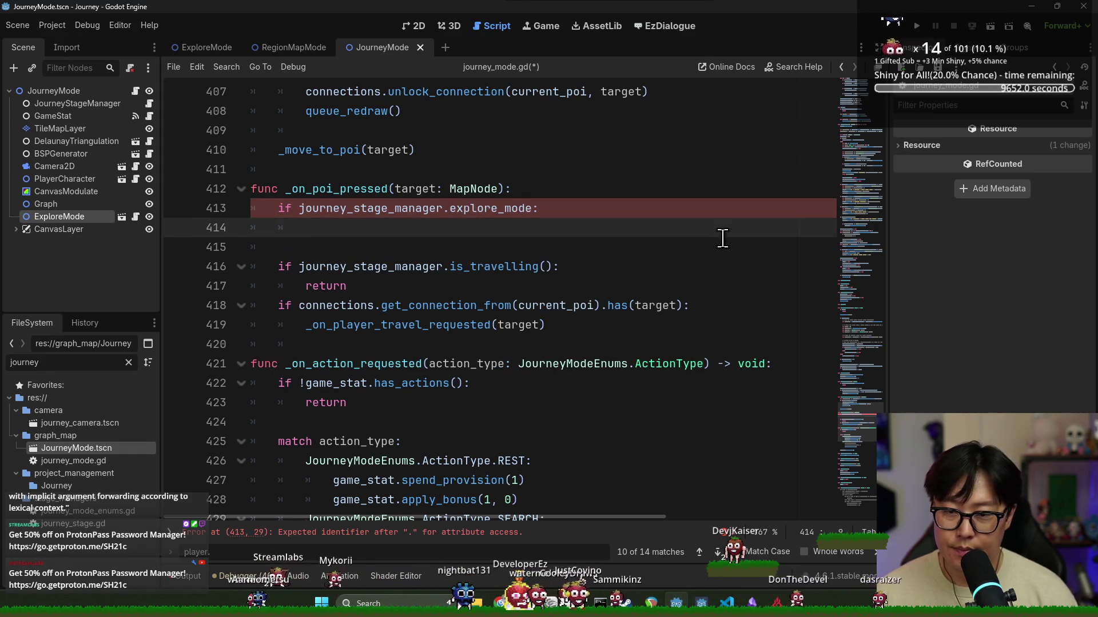
Call explore_mode._on_poi_pressed(target) inside the new if block
text(expl)
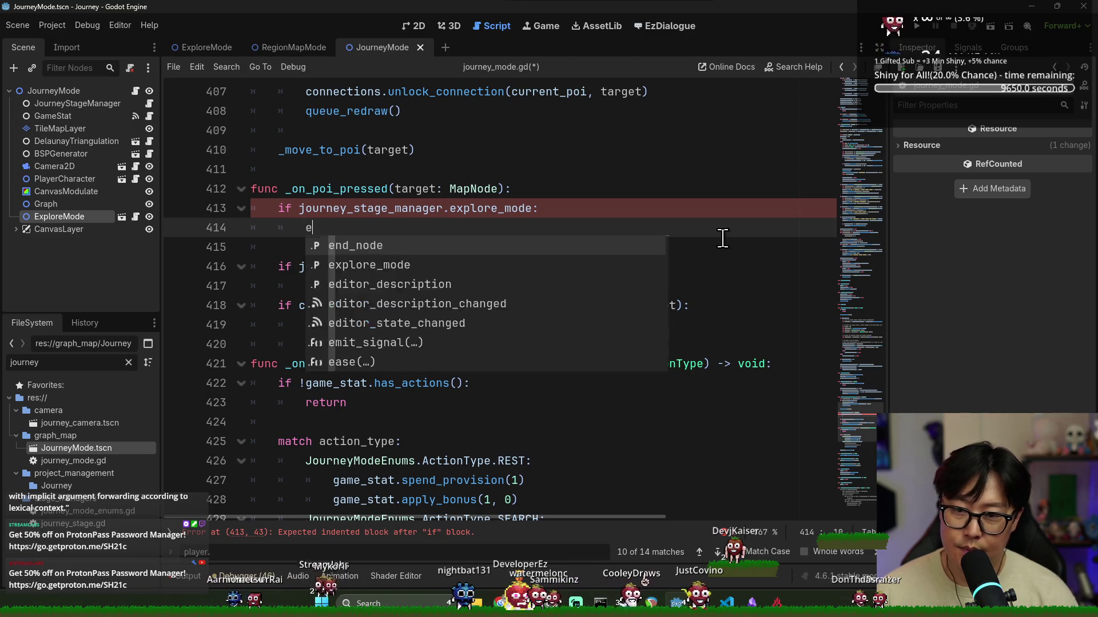
key(Return)
text(._)
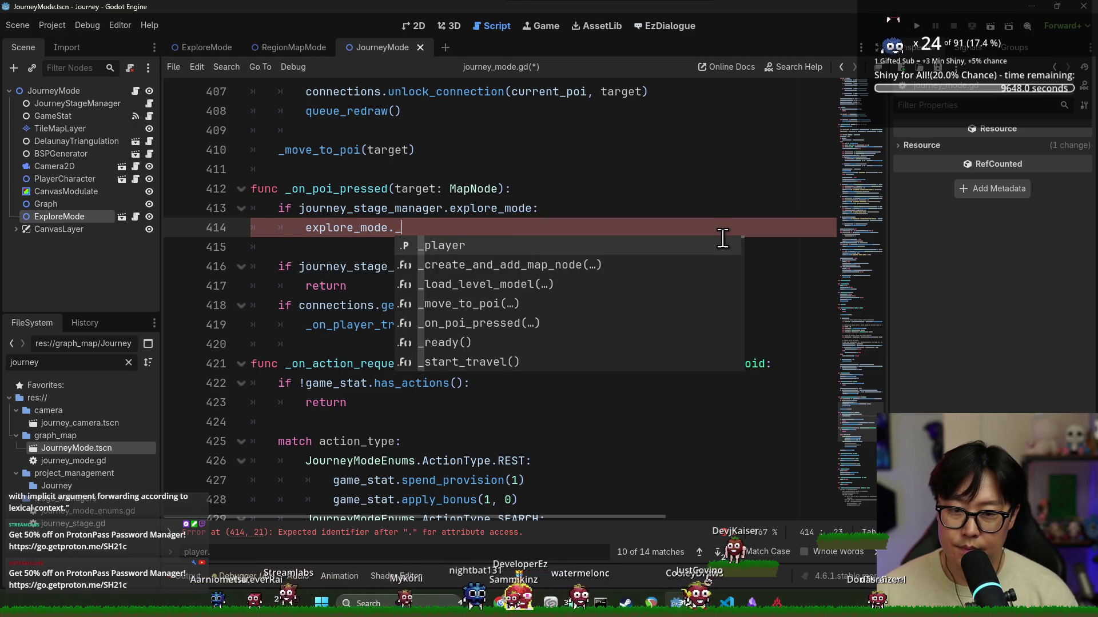
text(on_poi)
key(Return)
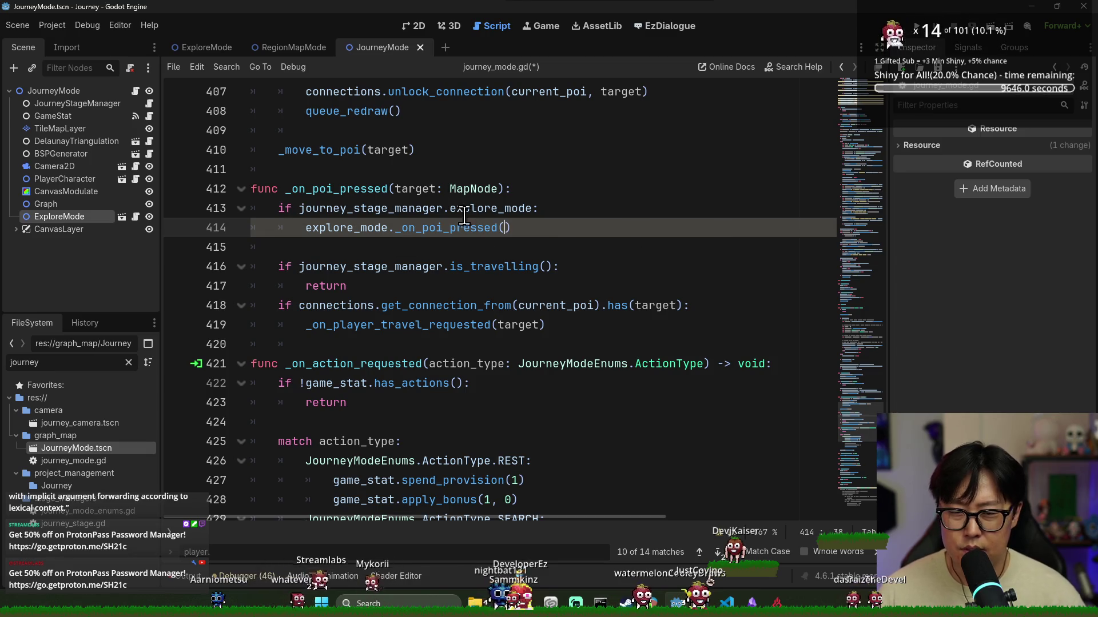
double_click(411, 188)
key(ctrl+c)
click(503, 227)
key(ctrl+v)
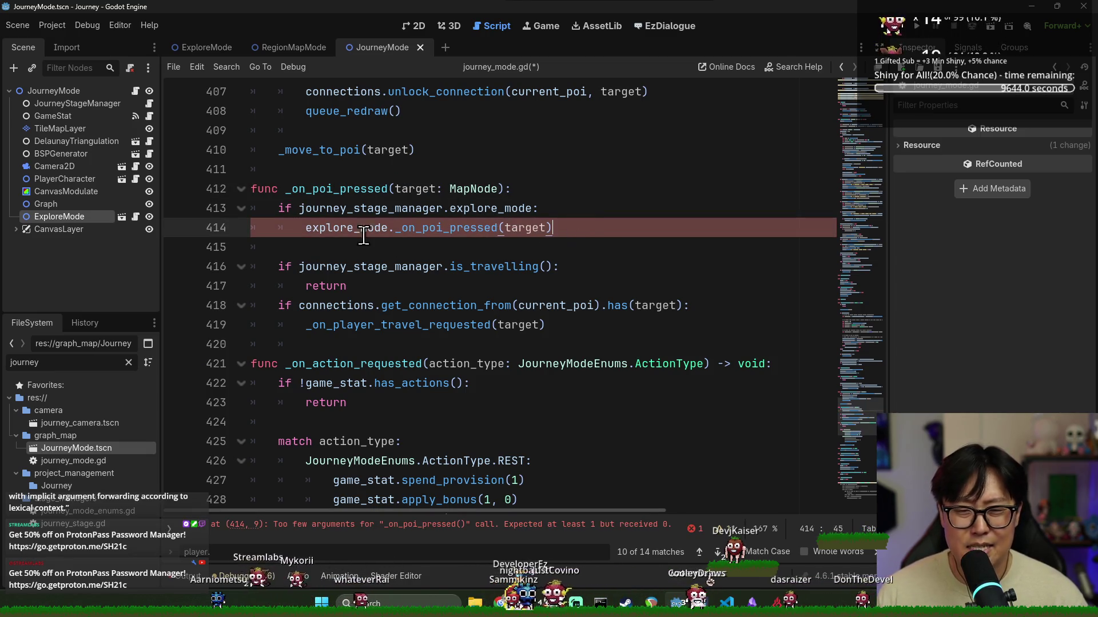
Add a return after the forwarded call and save journey_mode.gd
drag(268, 209, 551, 229)
click(585, 238)
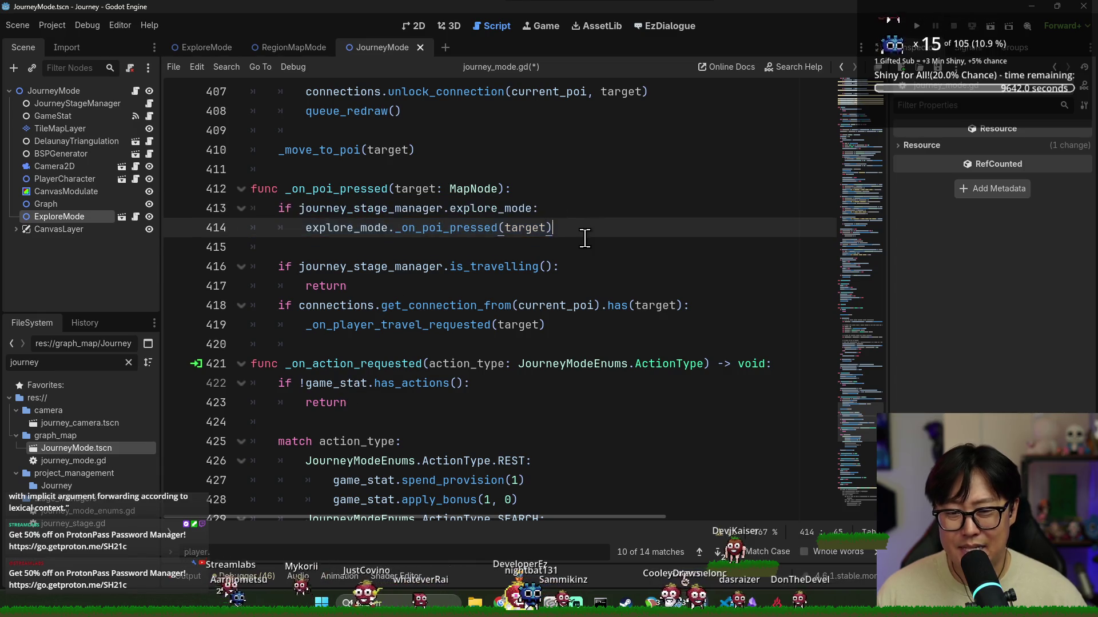
key(Return)
text(return)
key(ctrl+s)
shift+click(274, 207)
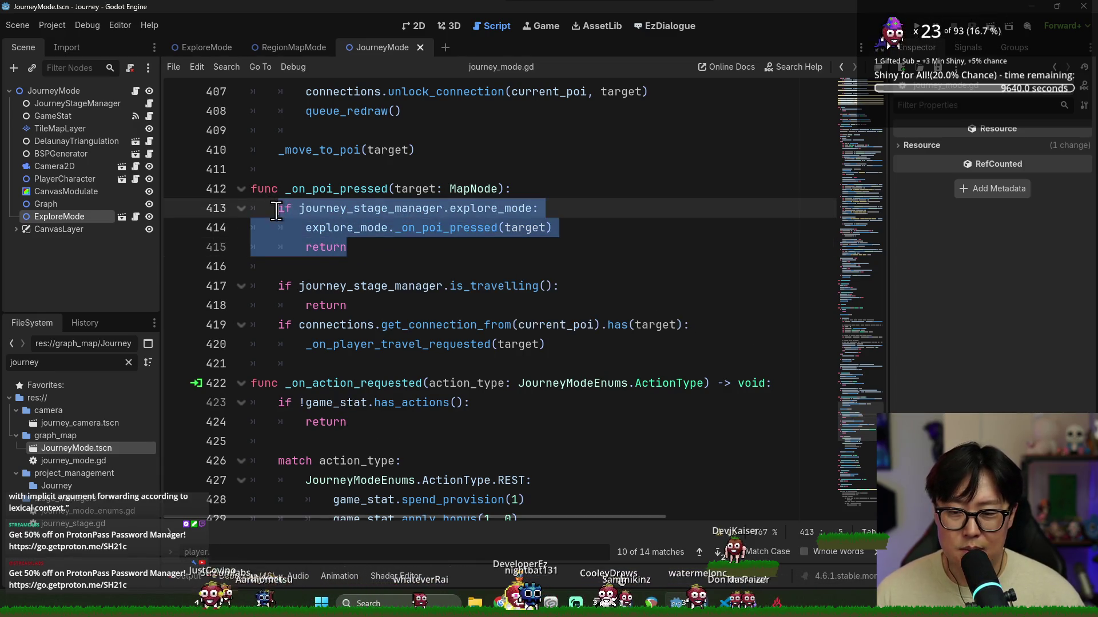
scroll(346, 273, up, 2)
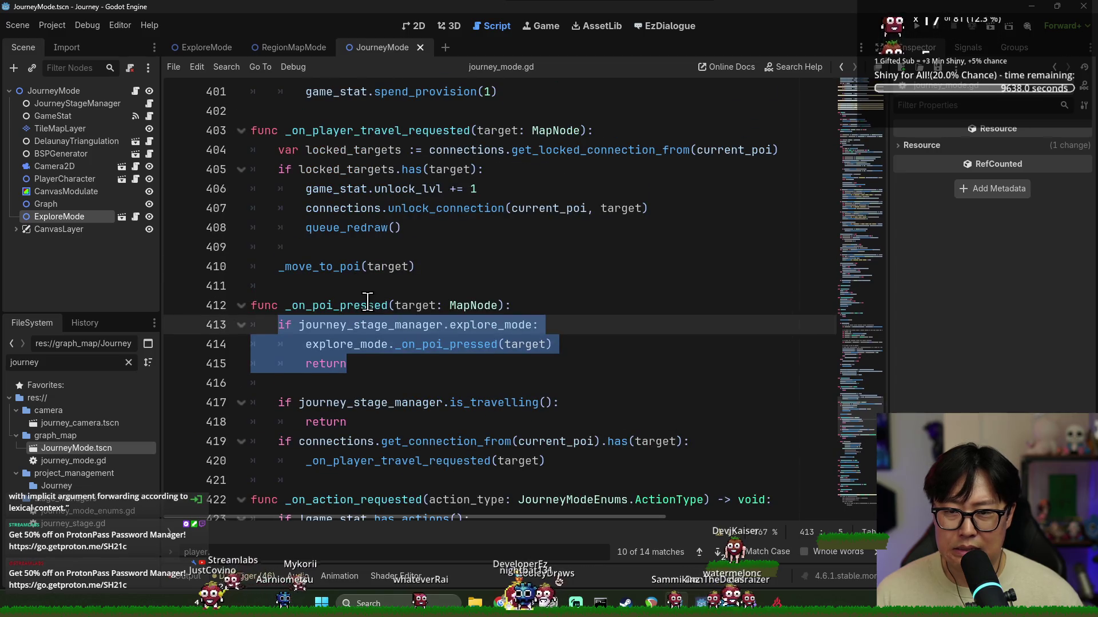
Paste the explore_mode if-block at the top of _on_player_travel_requested and save
key(ctrl+c)
click(619, 133)
key(Return)
key(ctrl+v)
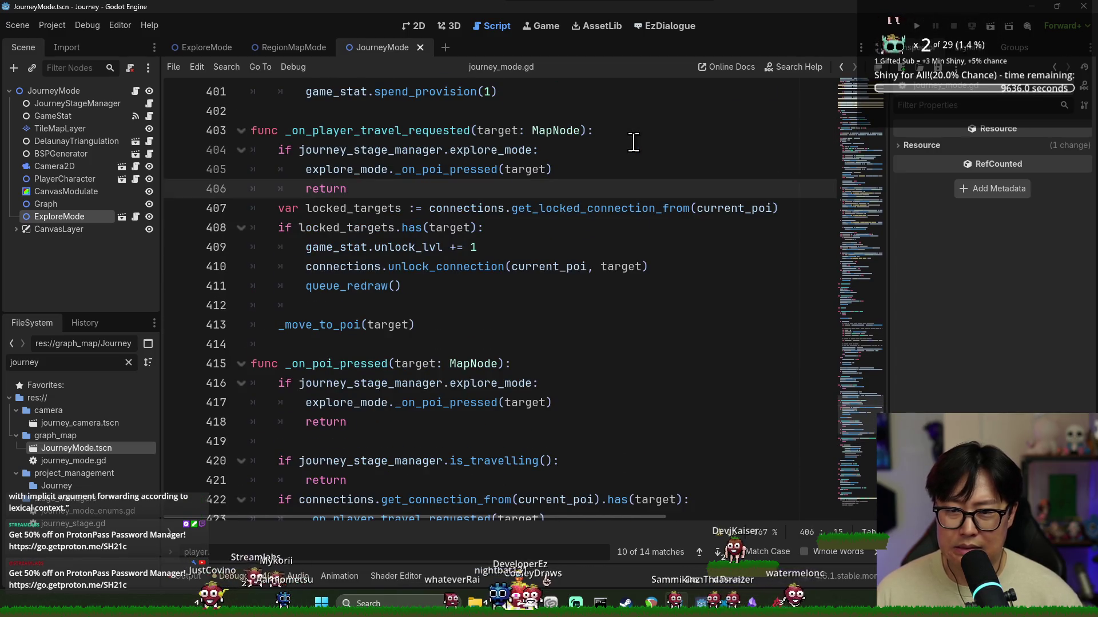
key(Return)
key(ctrl+s)
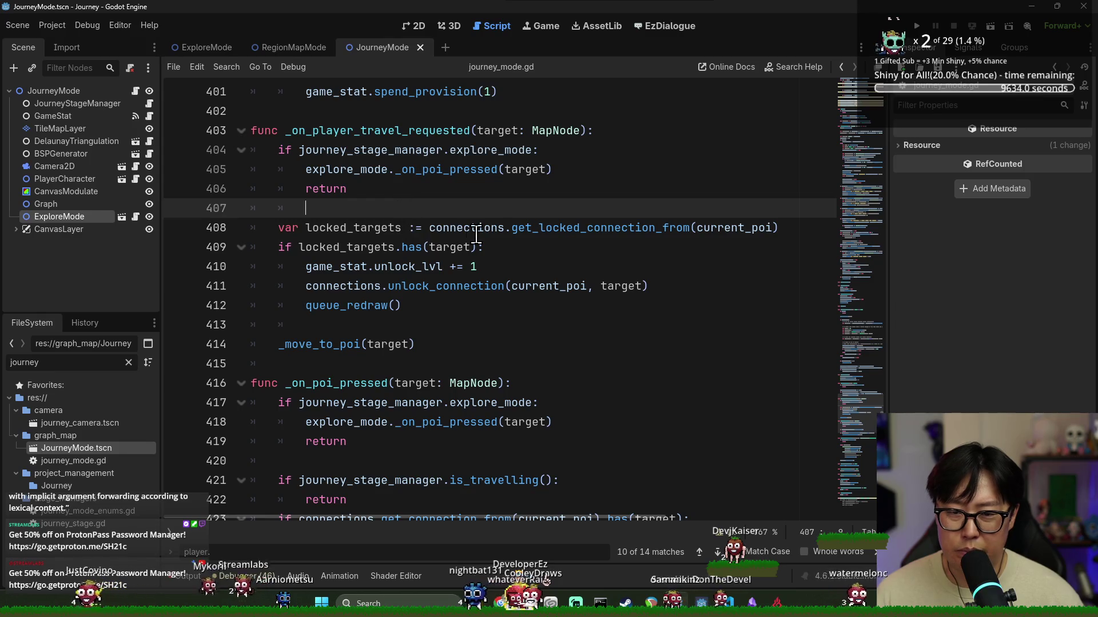
Change the pasted call to explore_mode._on_player_travel_requested(target) and save
double_click(412, 130)
key(ctrl+c)
double_click(441, 169)
key(ctrl+v)
key(ctrl+s)
double_click(377, 171)
double_click(409, 153)
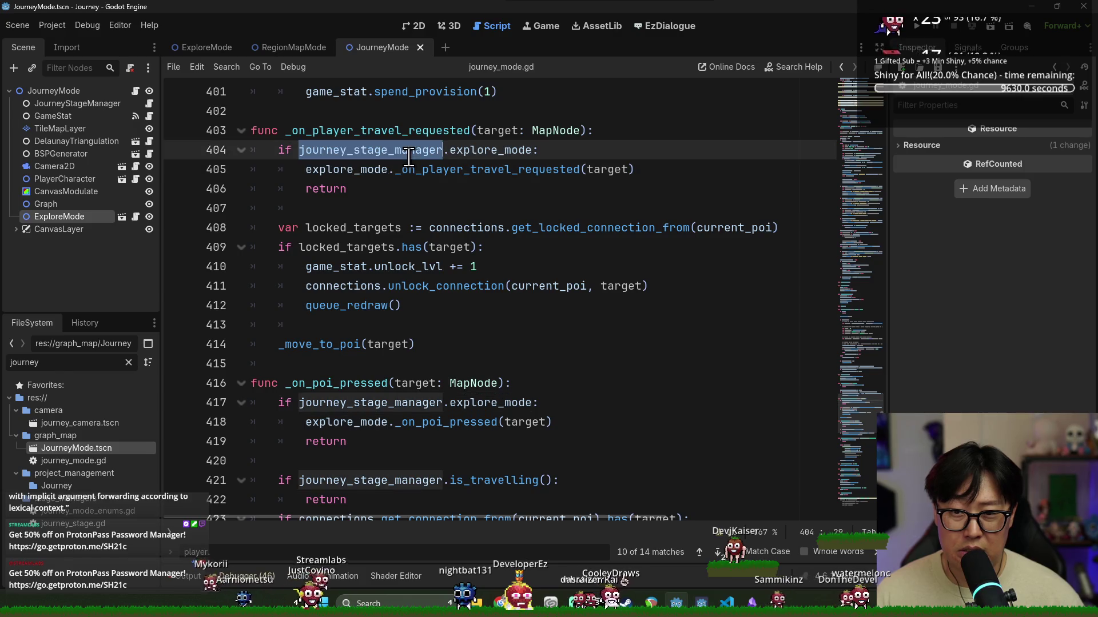
double_click(595, 169)
key(ctrl+s)
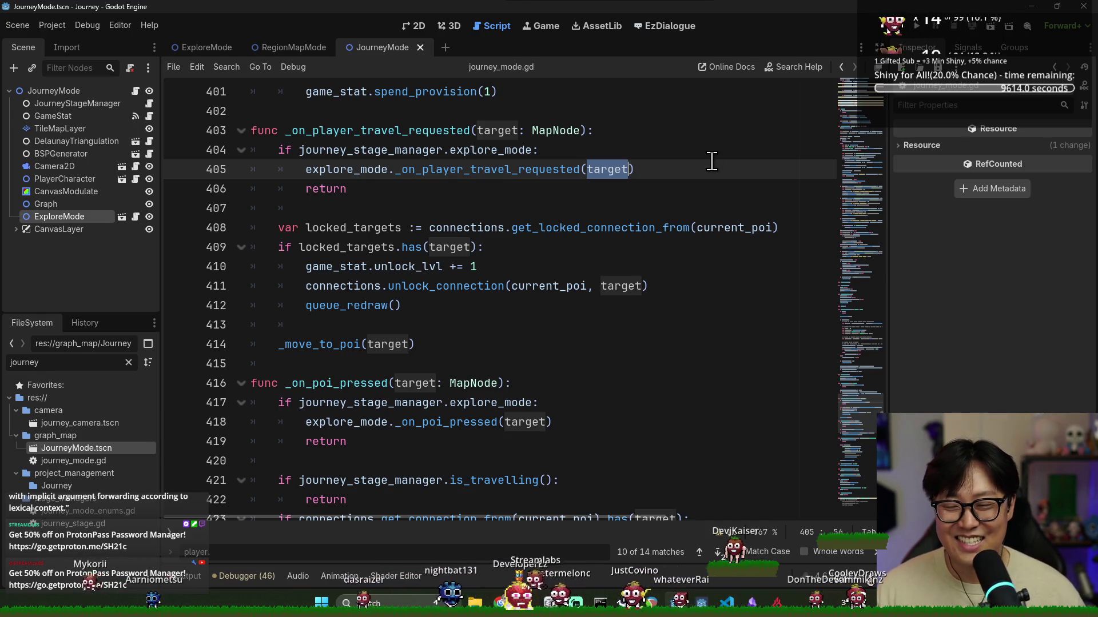
Check the locked_targets line, save journey_mode.gd, and return to explore_mode.gd
click(588, 247)
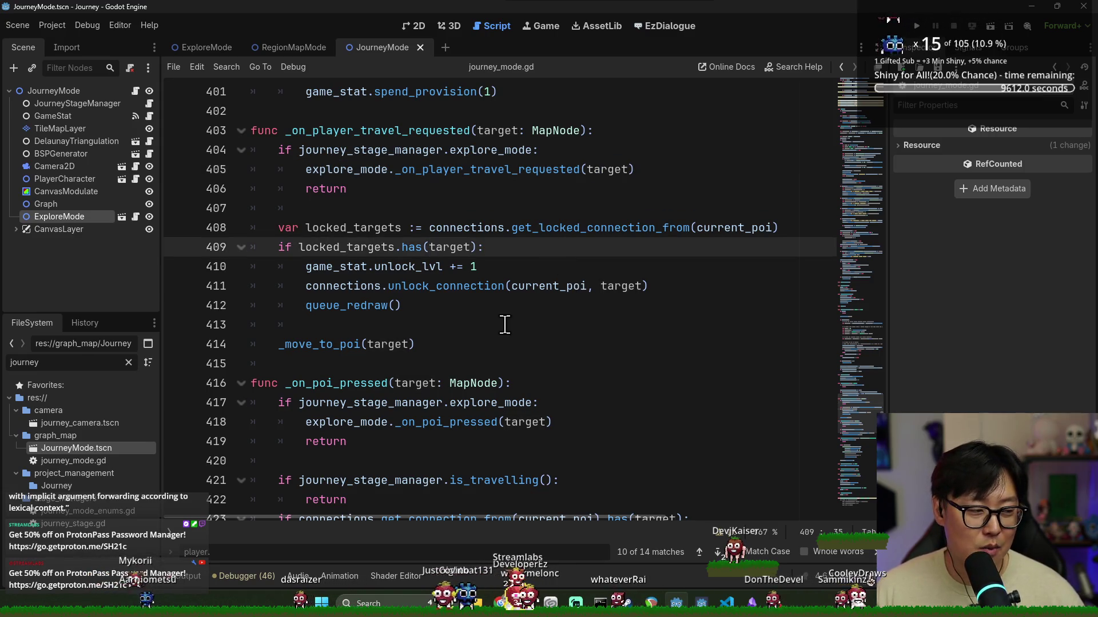
key(ctrl+s)
click(136, 217)
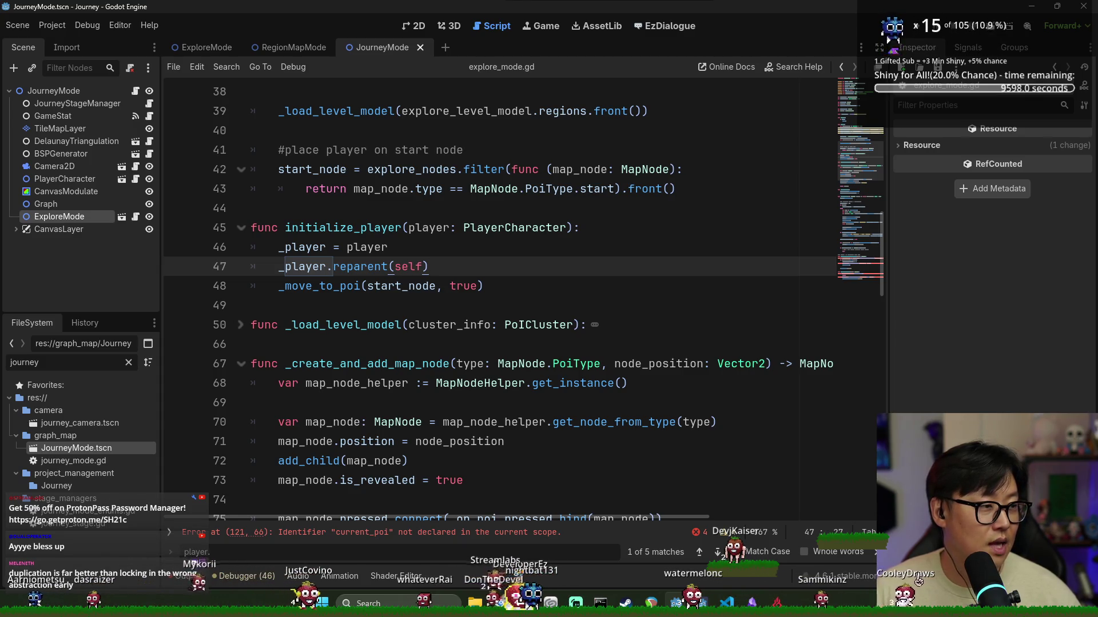
click(466, 277)
key(ctrl+s)
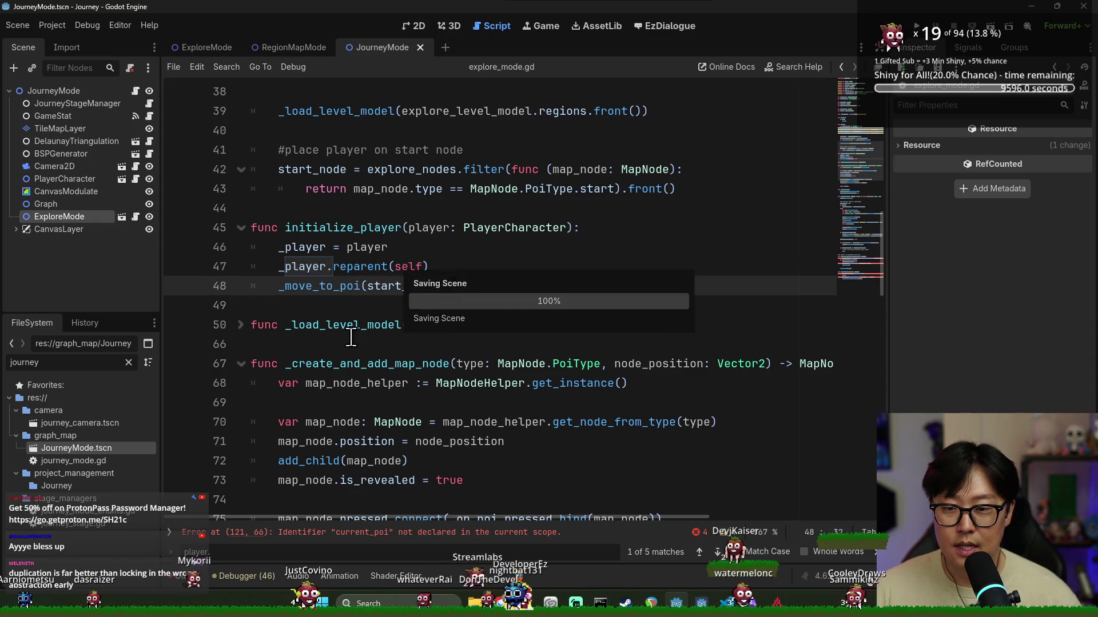
scroll(413, 315, down, 4)
scroll(343, 286, up, 3)
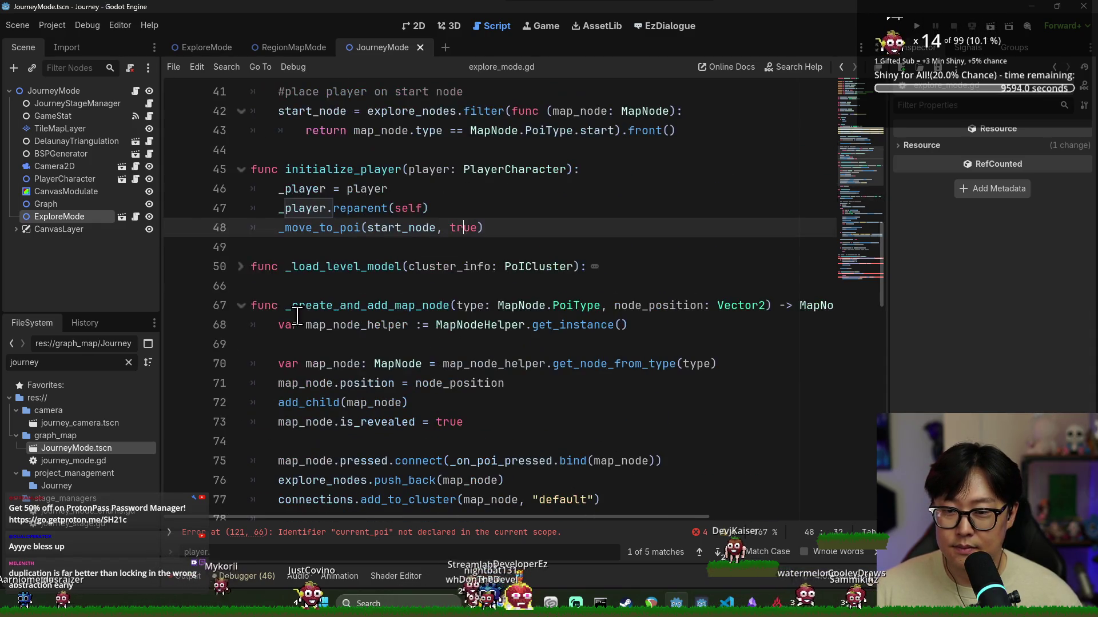
click(241, 268)
scroll(392, 343, down, 20)
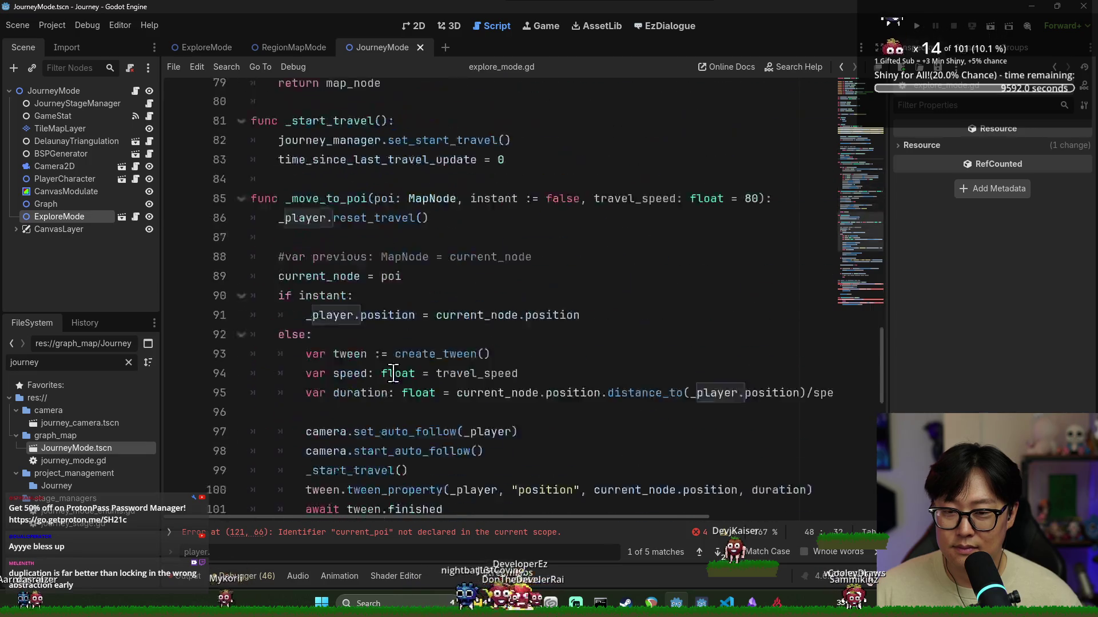
click(452, 324)
scroll(471, 386, down, 2)
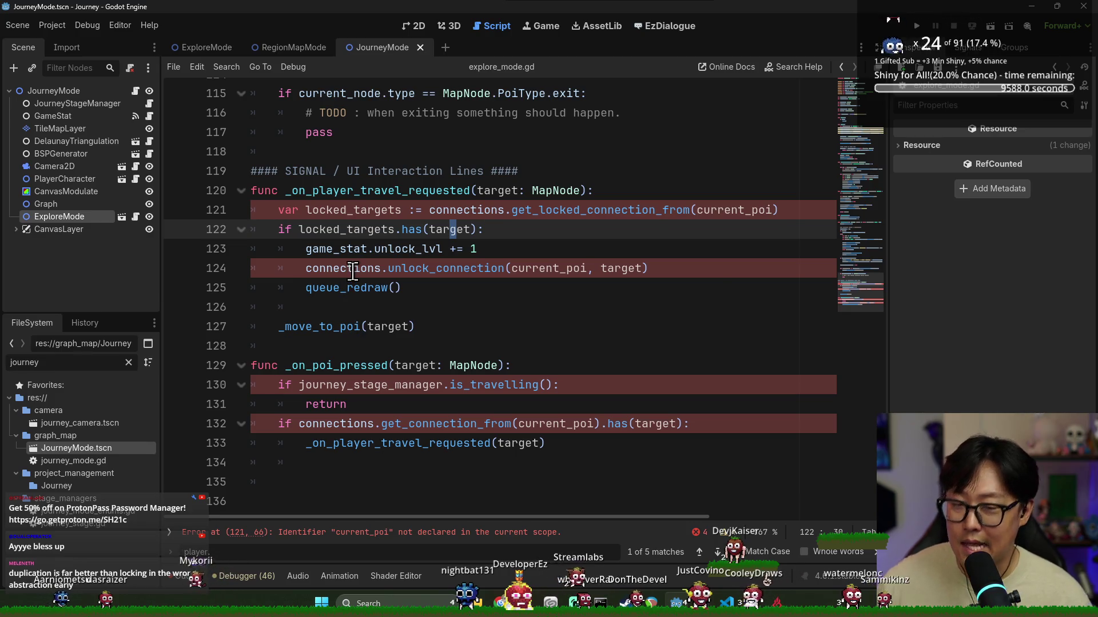
double_click(324, 216)
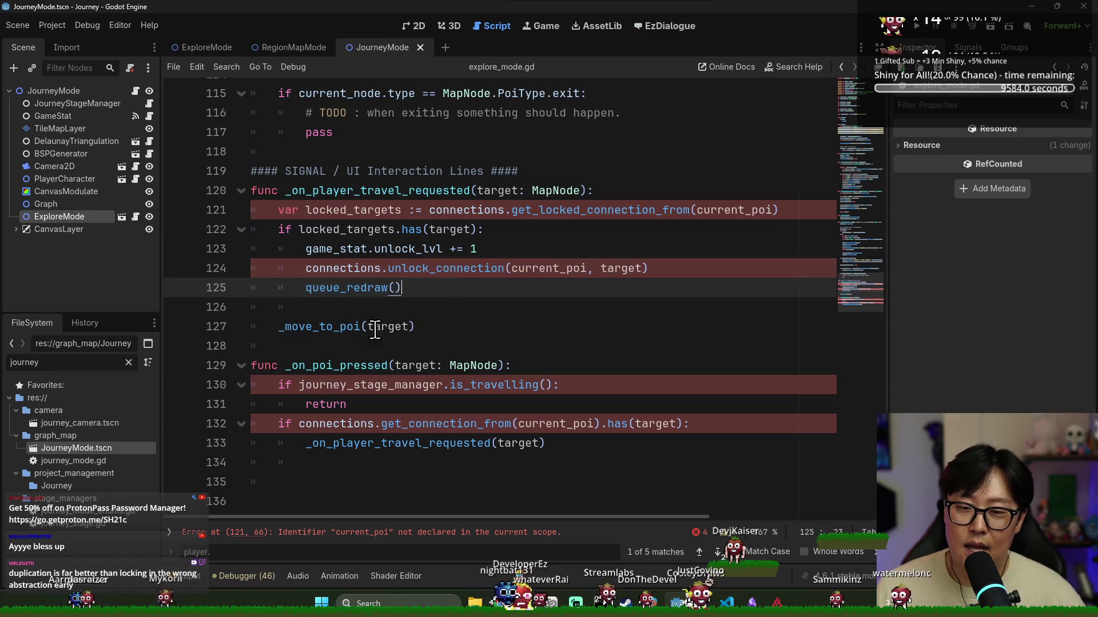
click(428, 322)
click(305, 212)
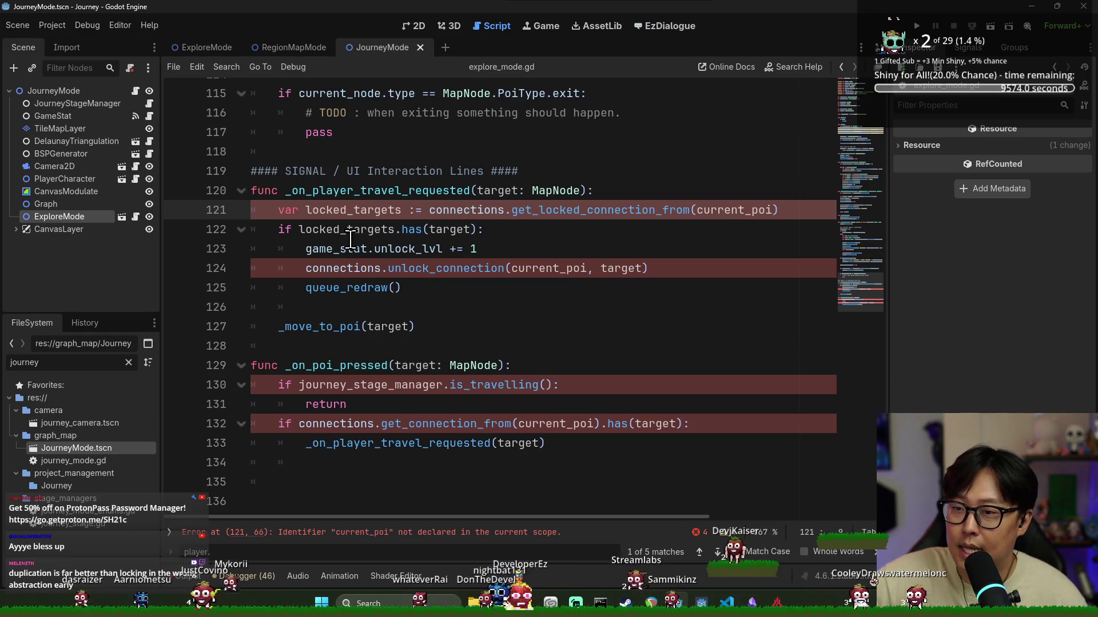
mouse_move(350, 239)
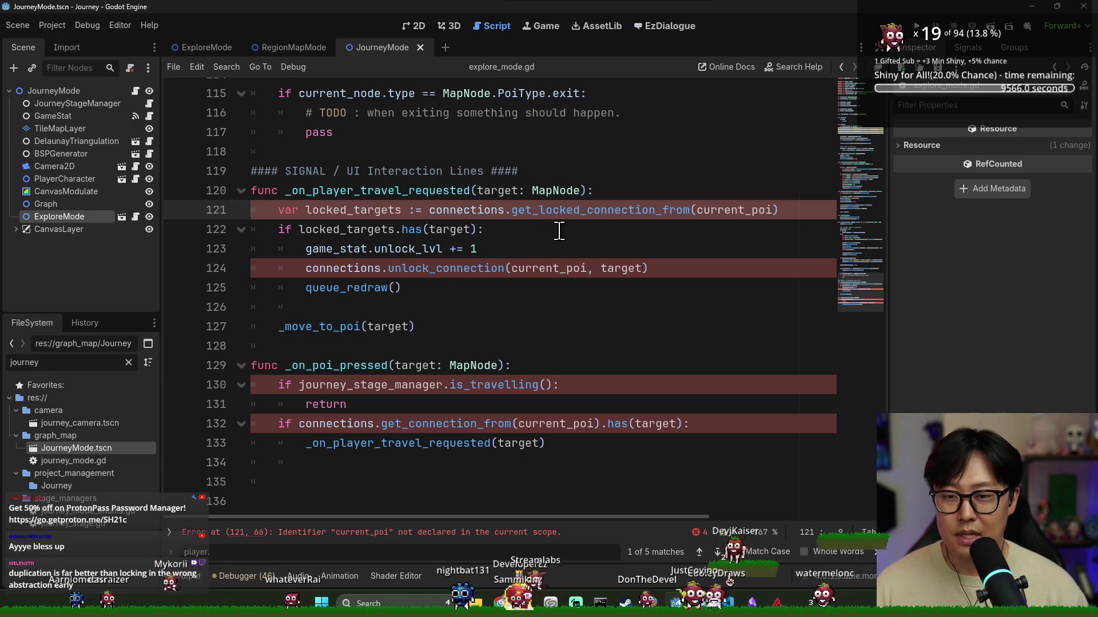
scroll(508, 219, up, 1)
Replace current_poi with current_node on line 121 of explore_mode.gd
double_click(477, 267)
double_click(733, 268)
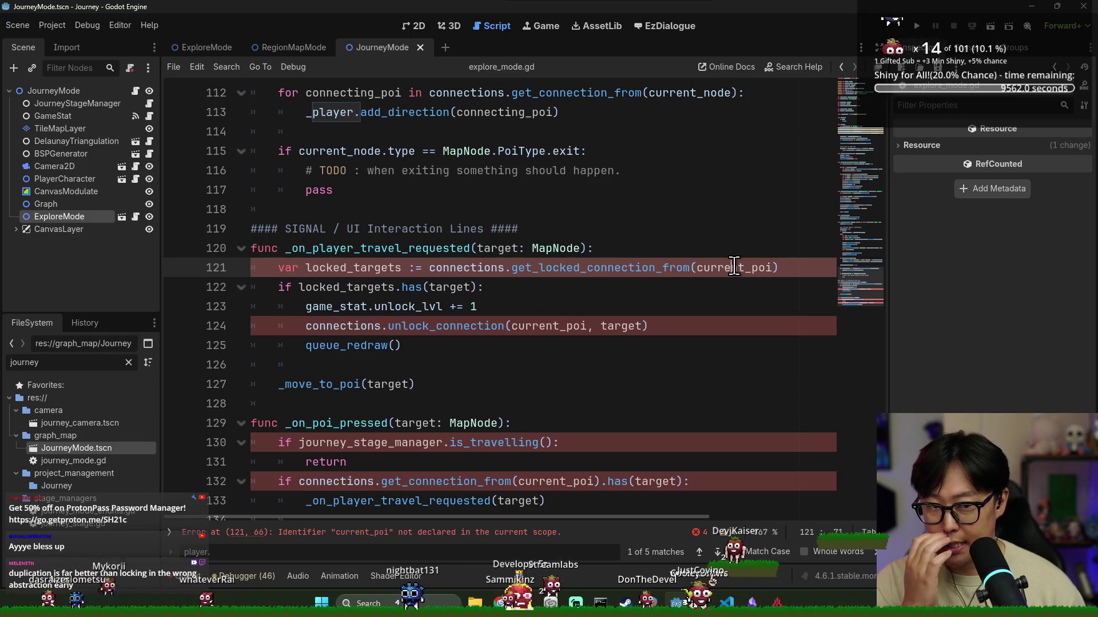
text(cu)
key(BackSpace)
key(BackSpace)
text(rent_)
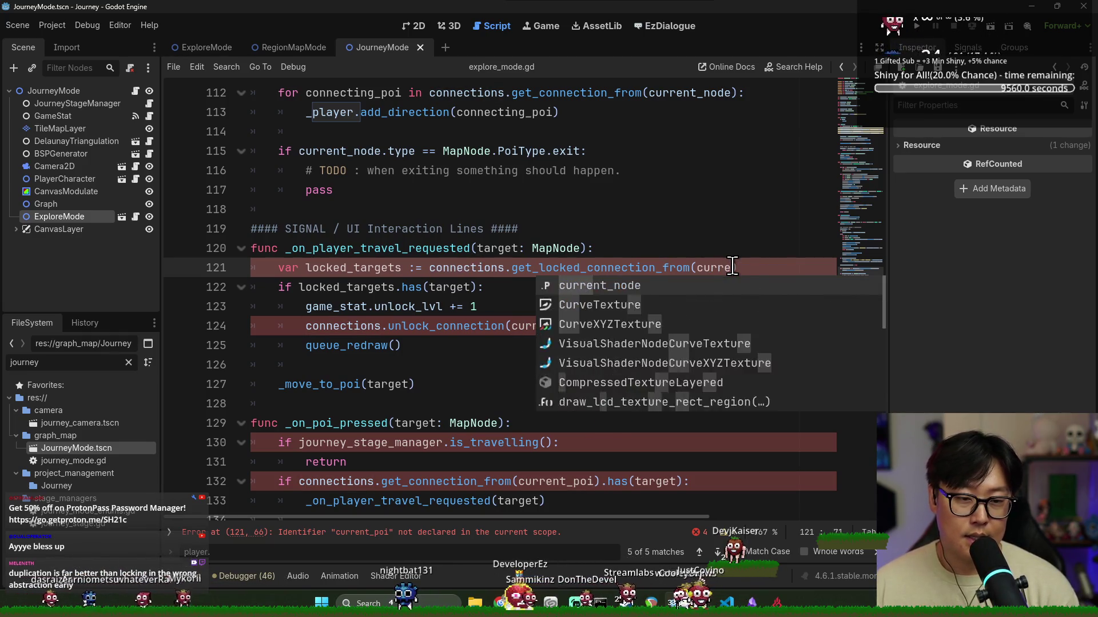
double_click(379, 268)
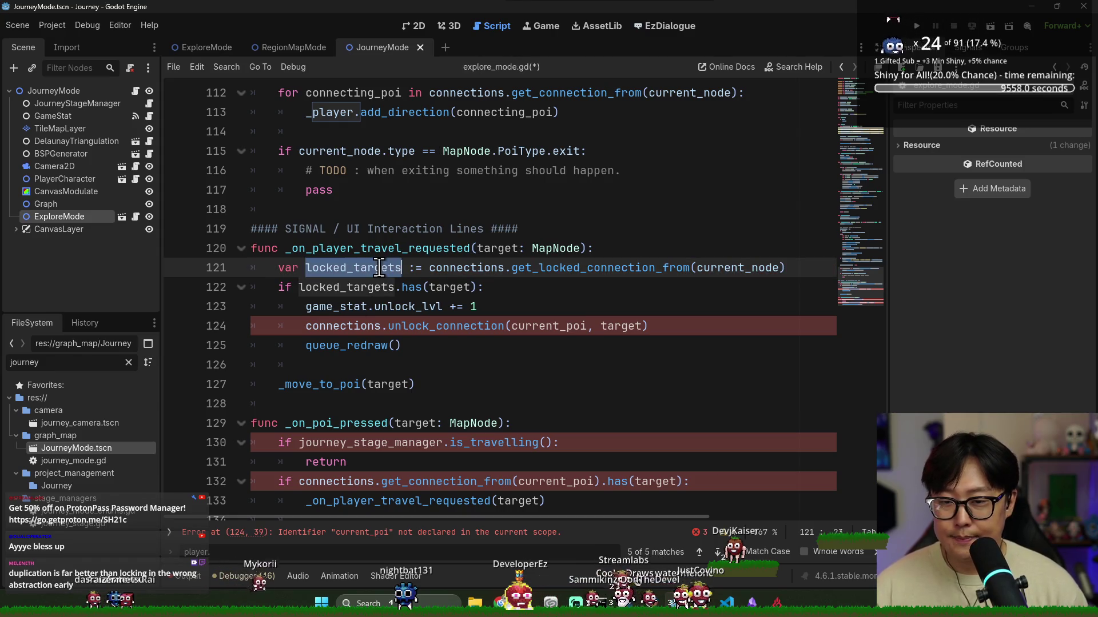
click(365, 293)
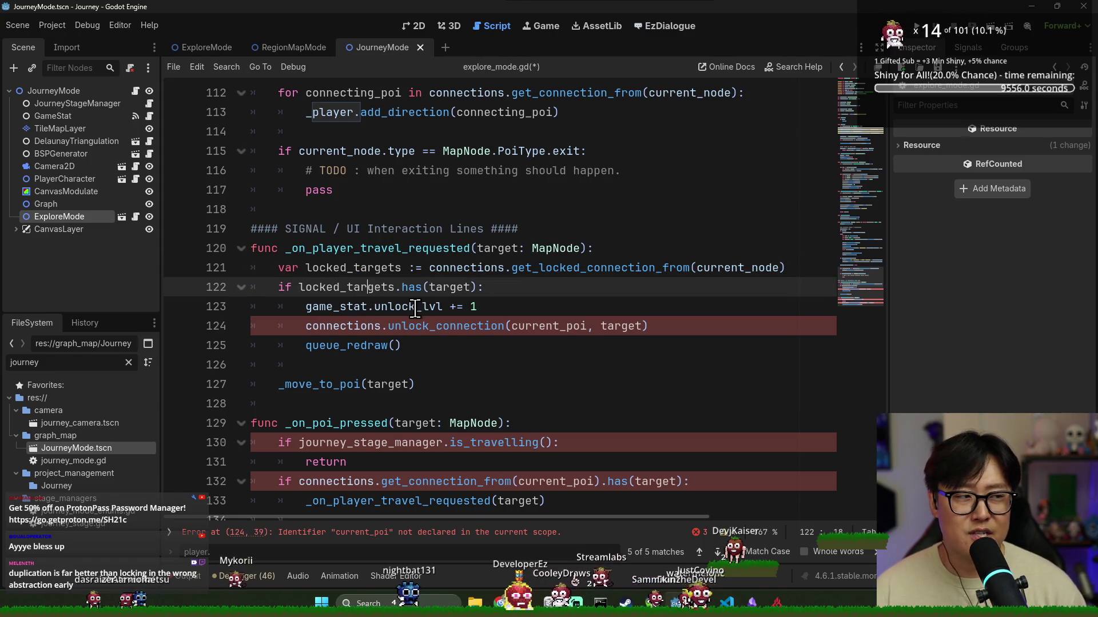
mouse_move(416, 309)
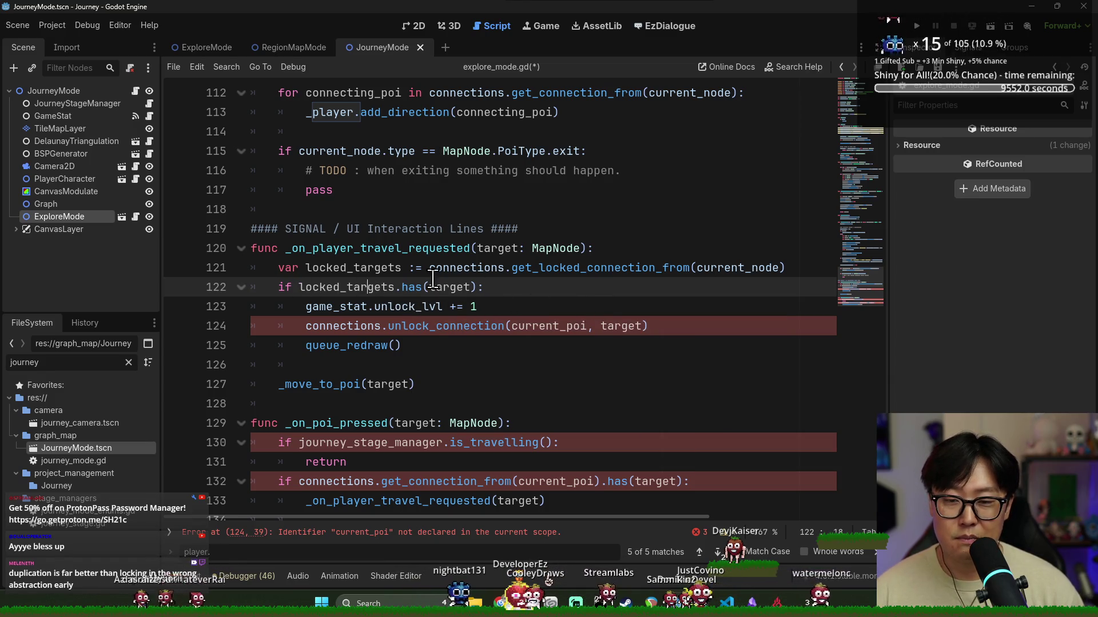
double_click(353, 273)
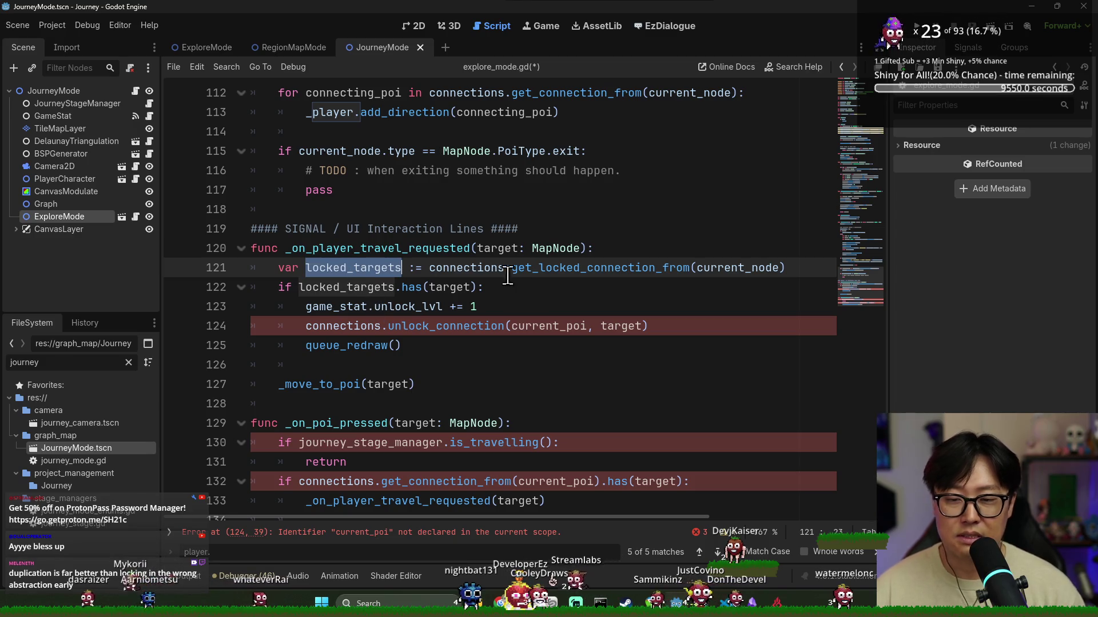
Replace current_poi with current_node on line 124 and save
double_click(366, 326)
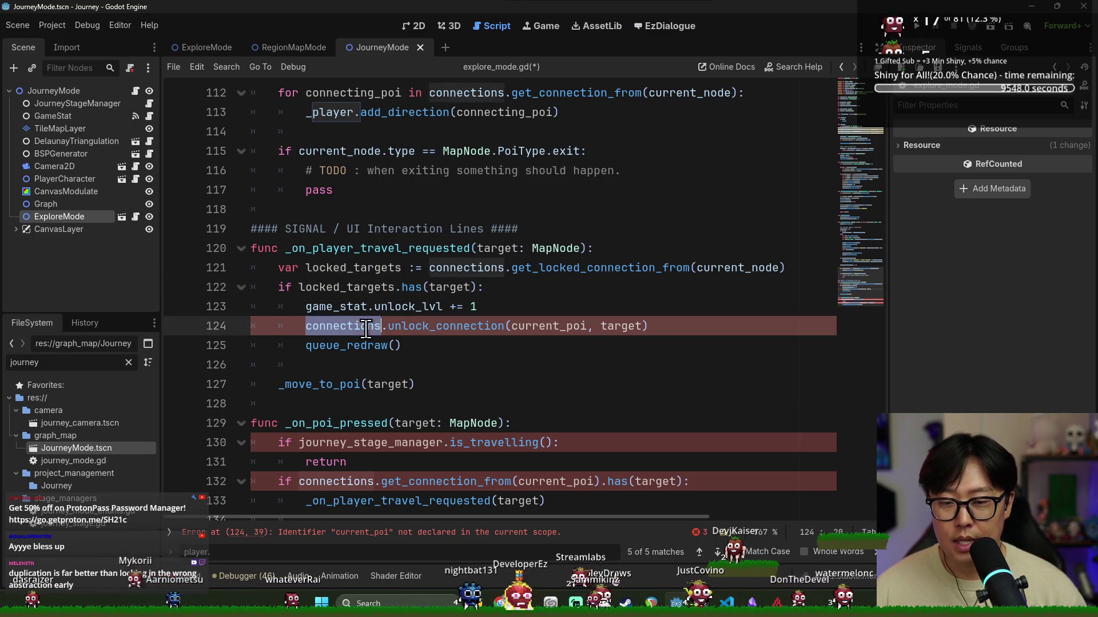
double_click(563, 327)
double_click(742, 269)
key(ctrl+c)
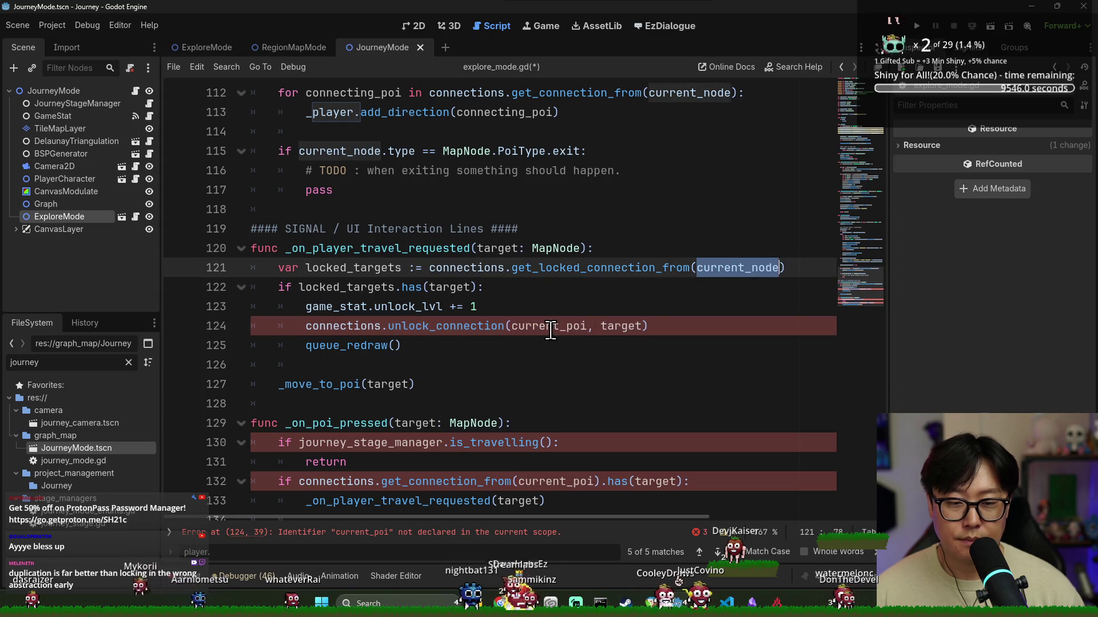
double_click(558, 327)
key(ctrl+v)
key(ctrl+s)
double_click(359, 346)
double_click(378, 384)
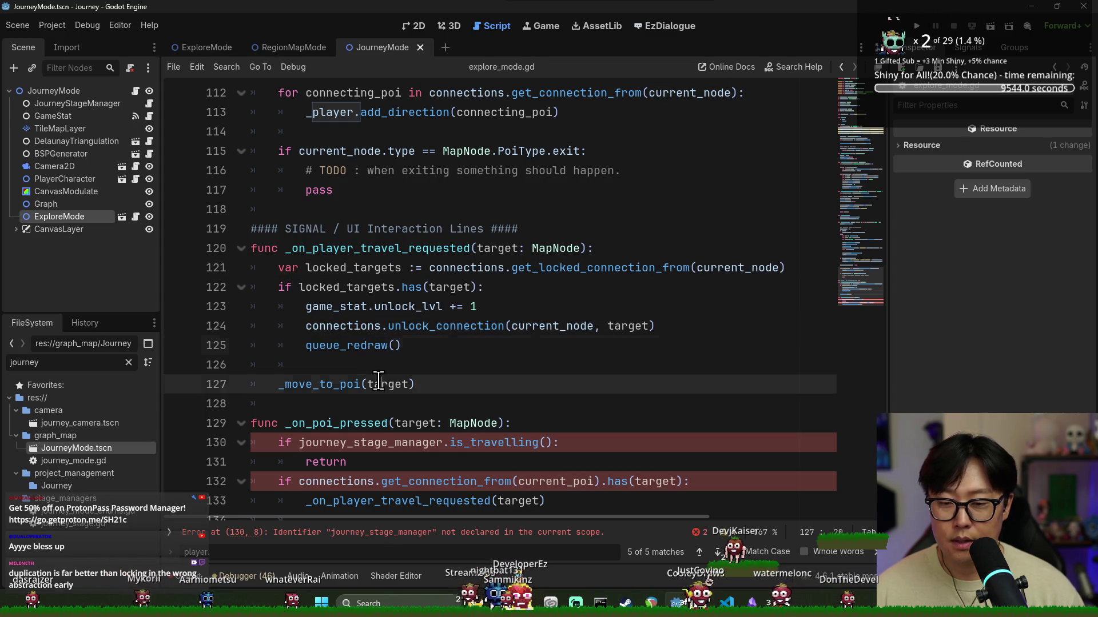
scroll(709, 237, down, 1)
key(ctrl+s)
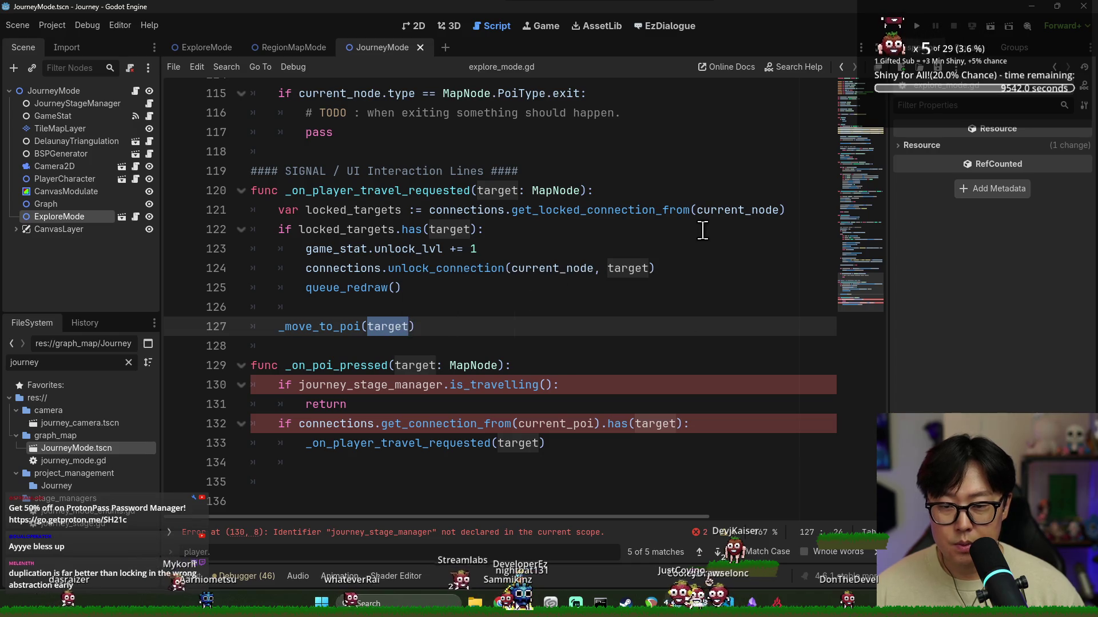
Replace current_poi with current_node on line 132
double_click(719, 211)
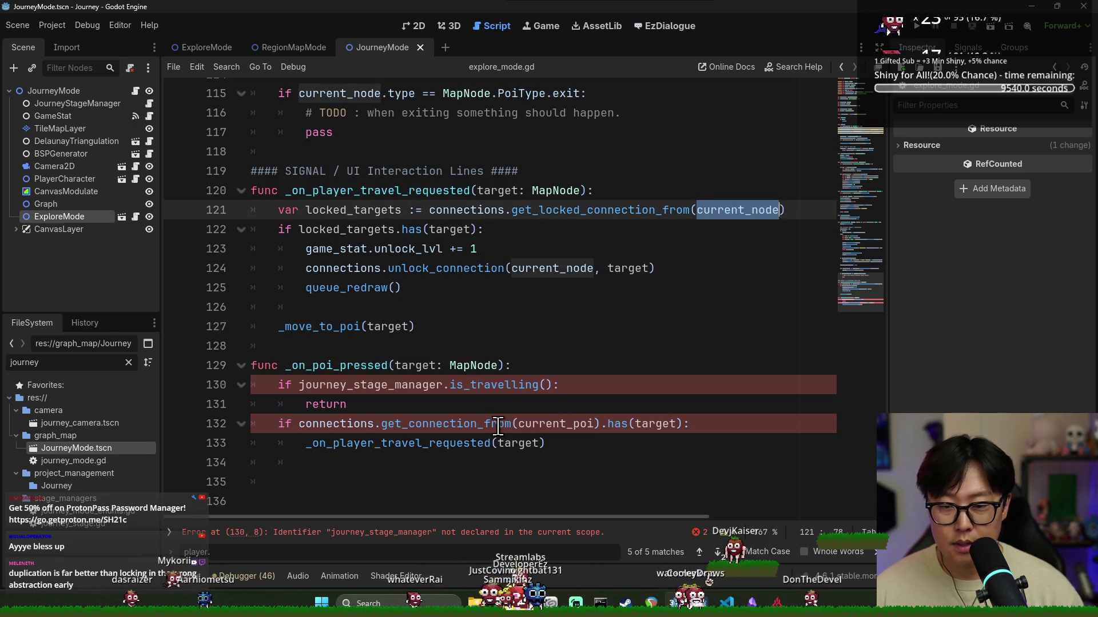
click(553, 423)
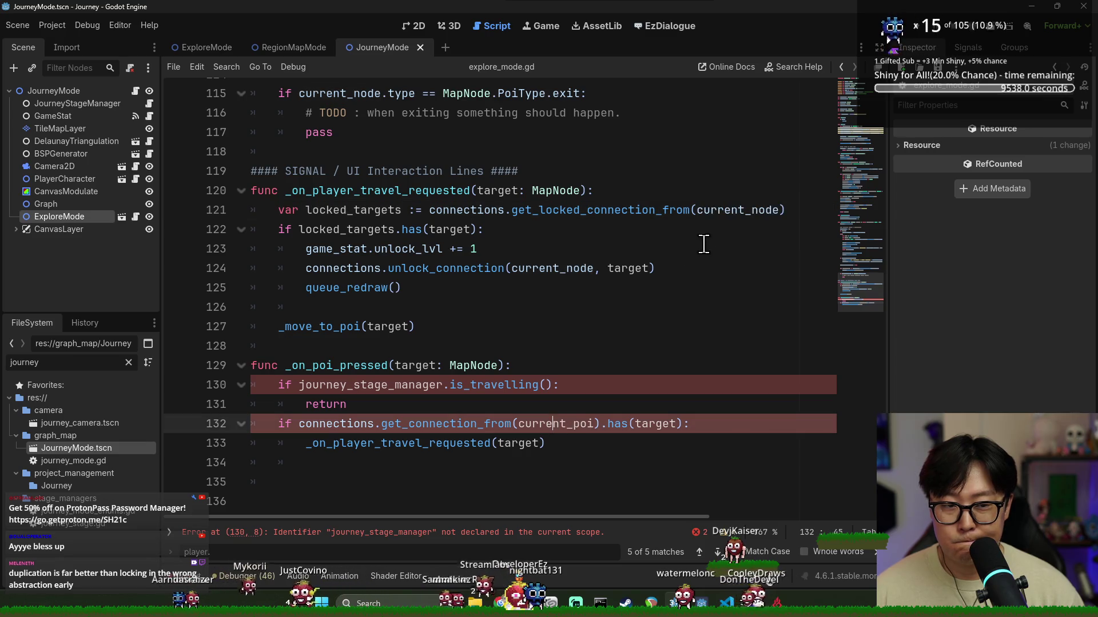
double_click(744, 210)
key(ctrl+c)
double_click(558, 423)
key(ctrl+v)
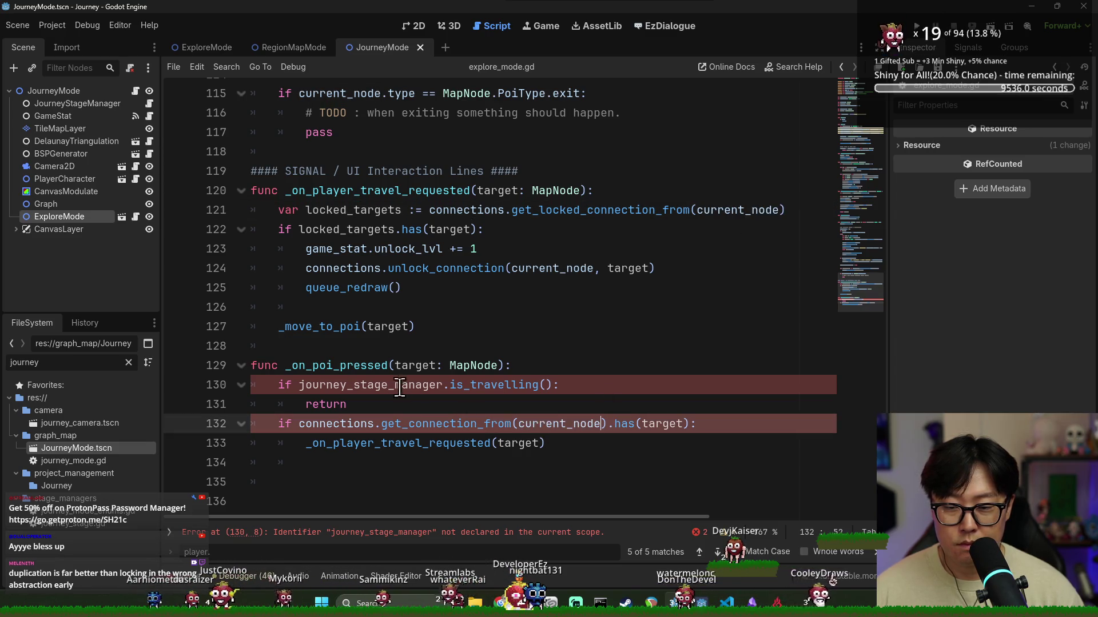
Rename journey_stage_manager to journey_manager on line 130, save, and switch to journey_mode.gd
drag(395, 385, 354, 385)
key(BackSpace)
click(401, 404)
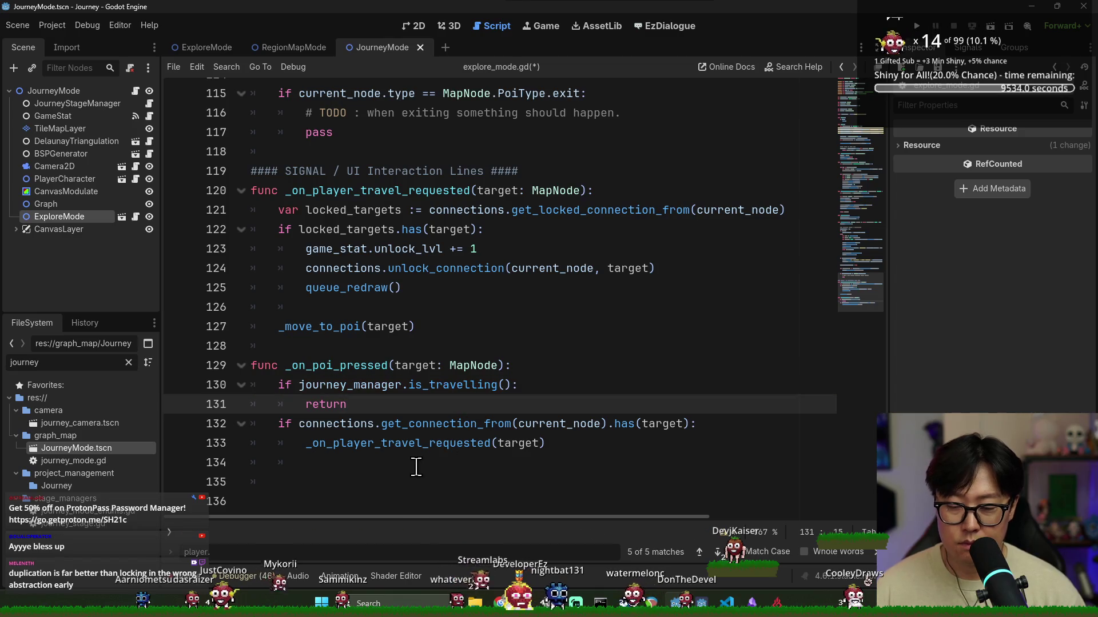
click(392, 424)
key(ctrl+s)
double_click(381, 385)
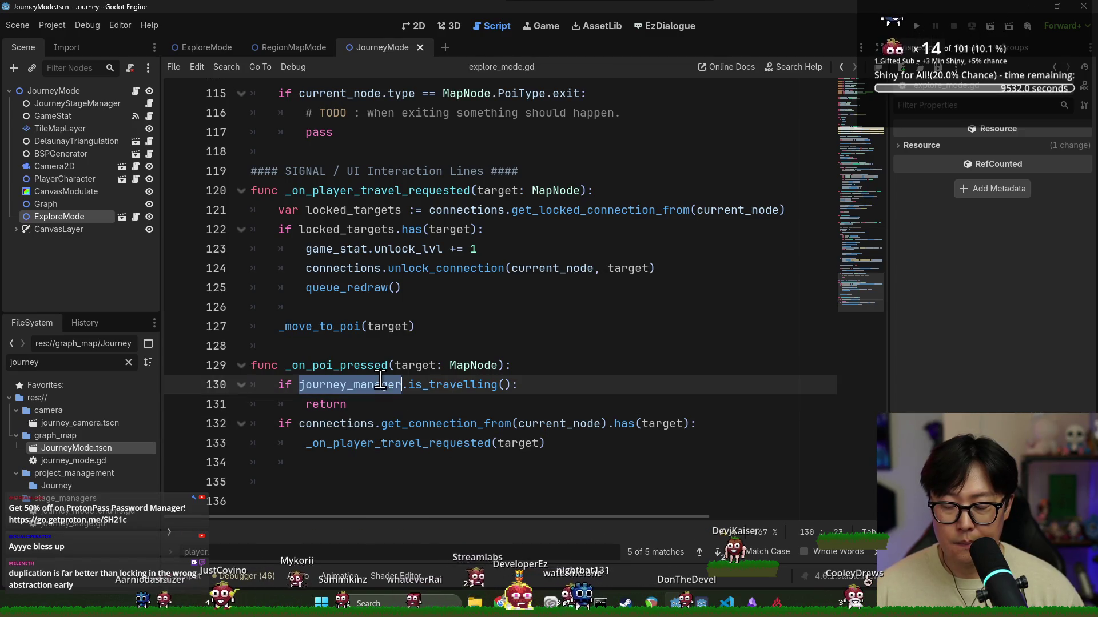
click(539, 423)
scroll(460, 464, up, 1)
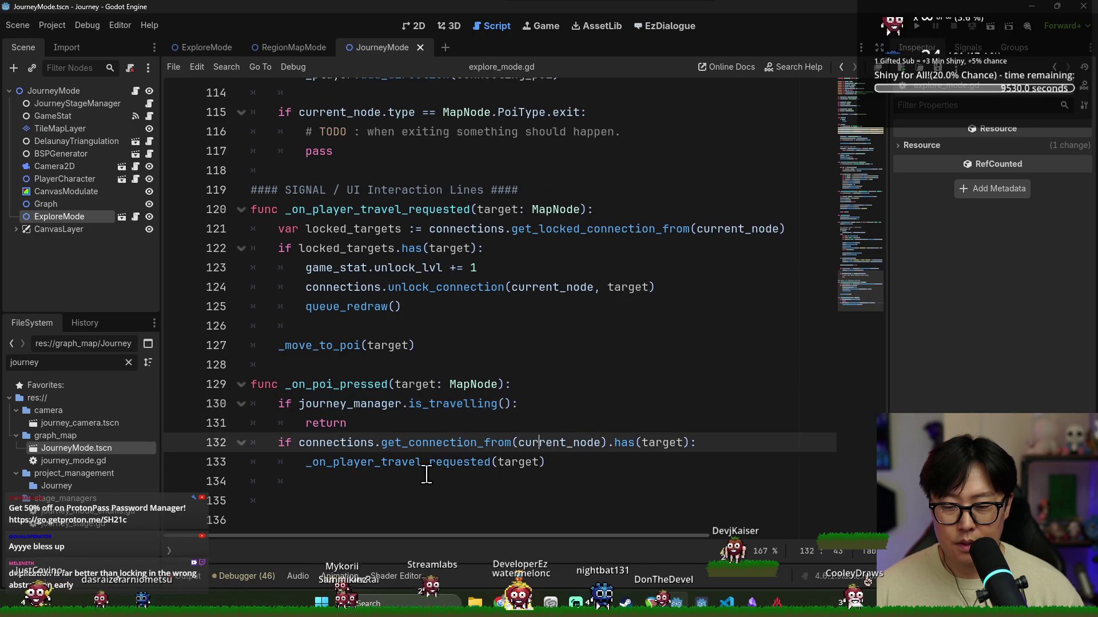
double_click(412, 403)
key(ctrl+s)
scroll(411, 403, up, 3)
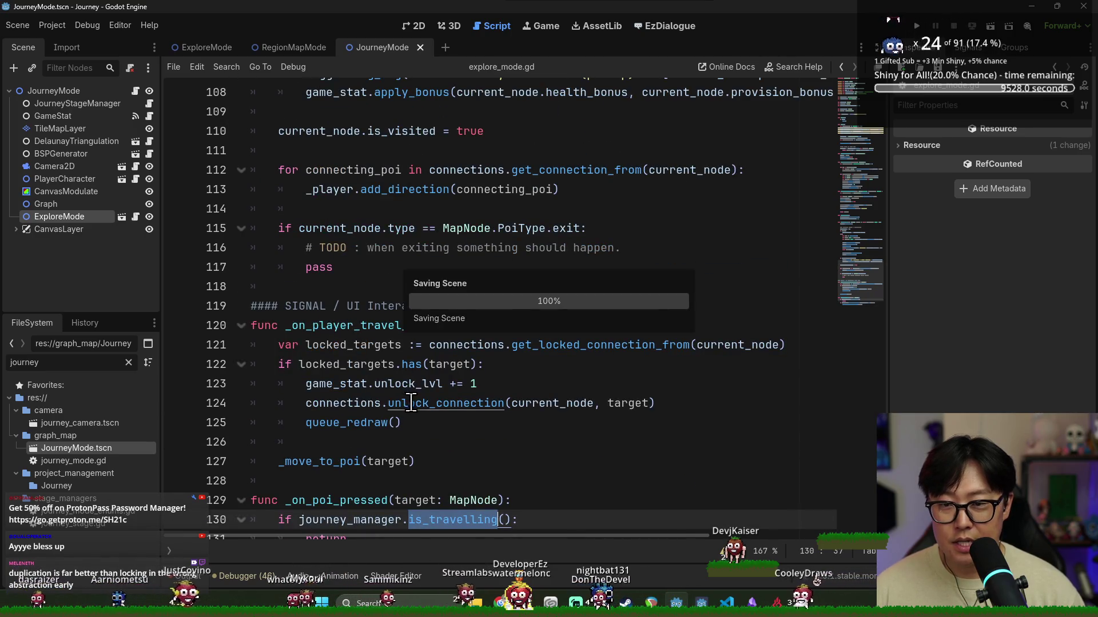
scroll(400, 399, up, 2)
scroll(400, 389, down, 4)
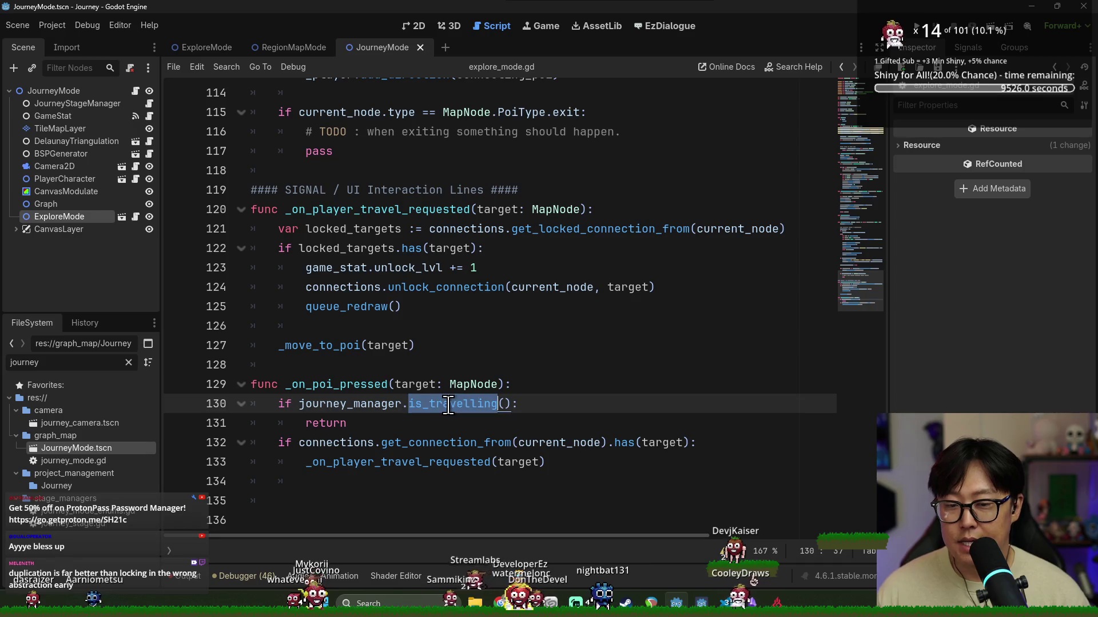
click(135, 91)
click(557, 270)
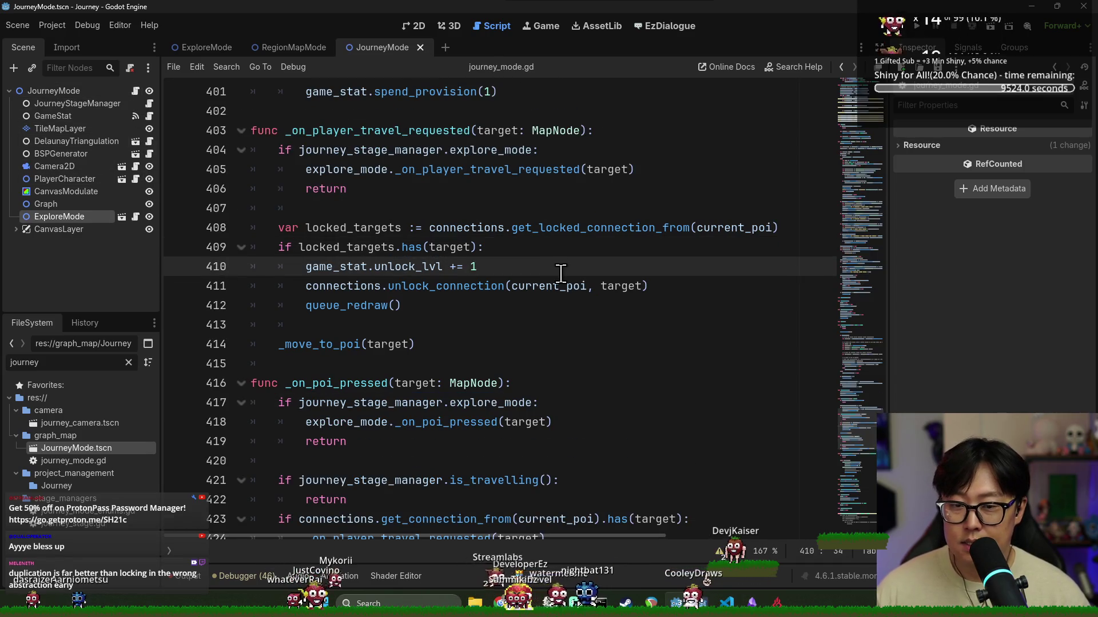
Search journey_mode.gd for is_travelling and _travel_update occurrences
key(ctrl+f)
key(Return)
key(Return)
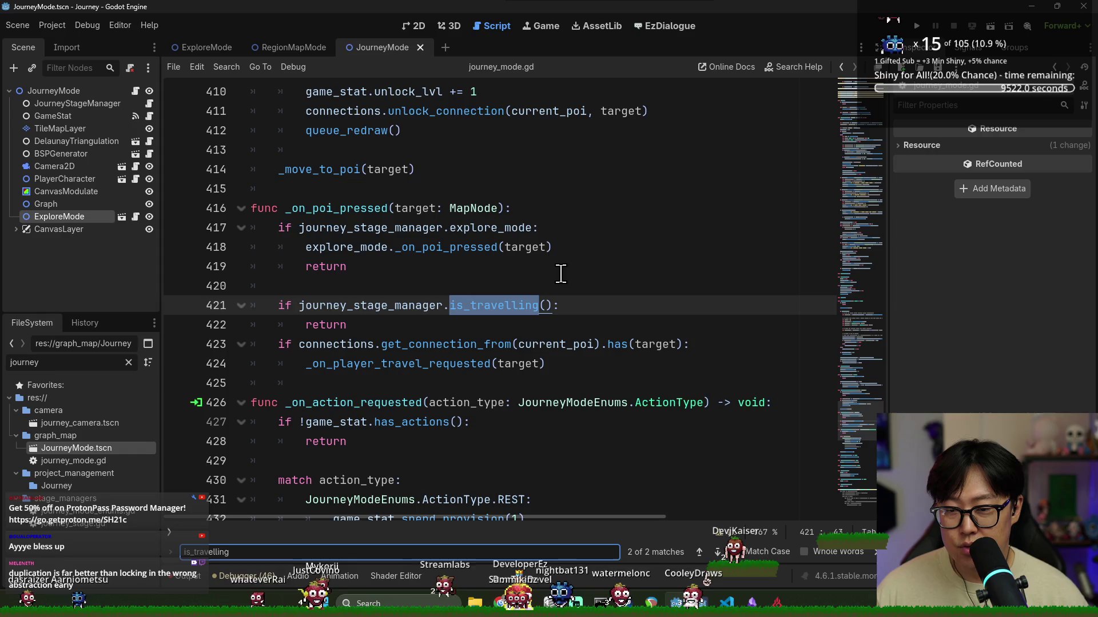
key(Return)
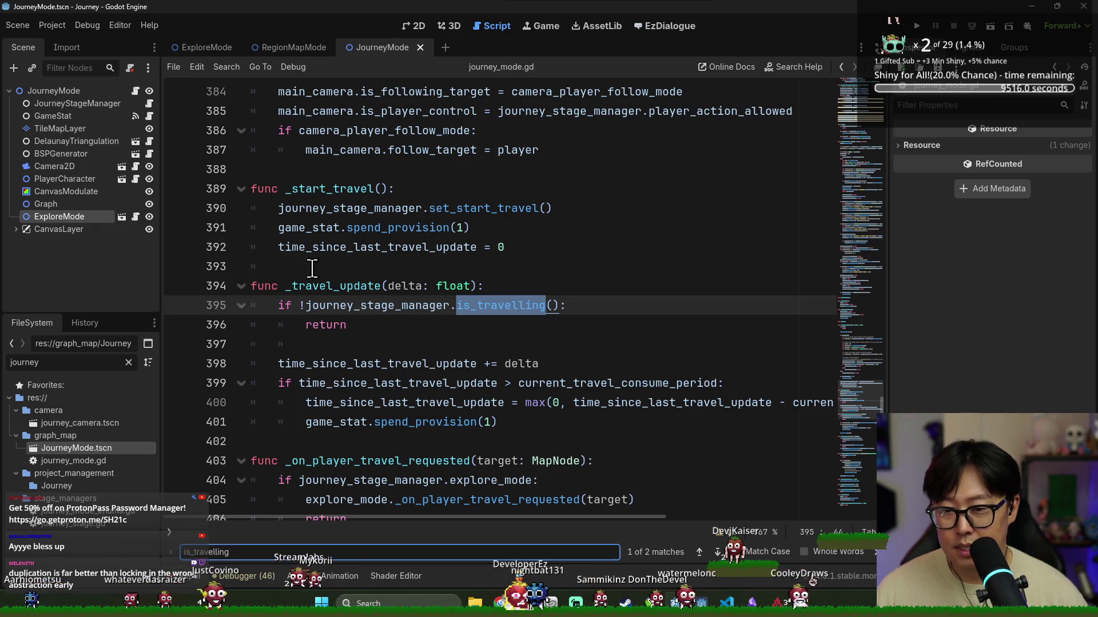
double_click(335, 286)
key(ctrl+f)
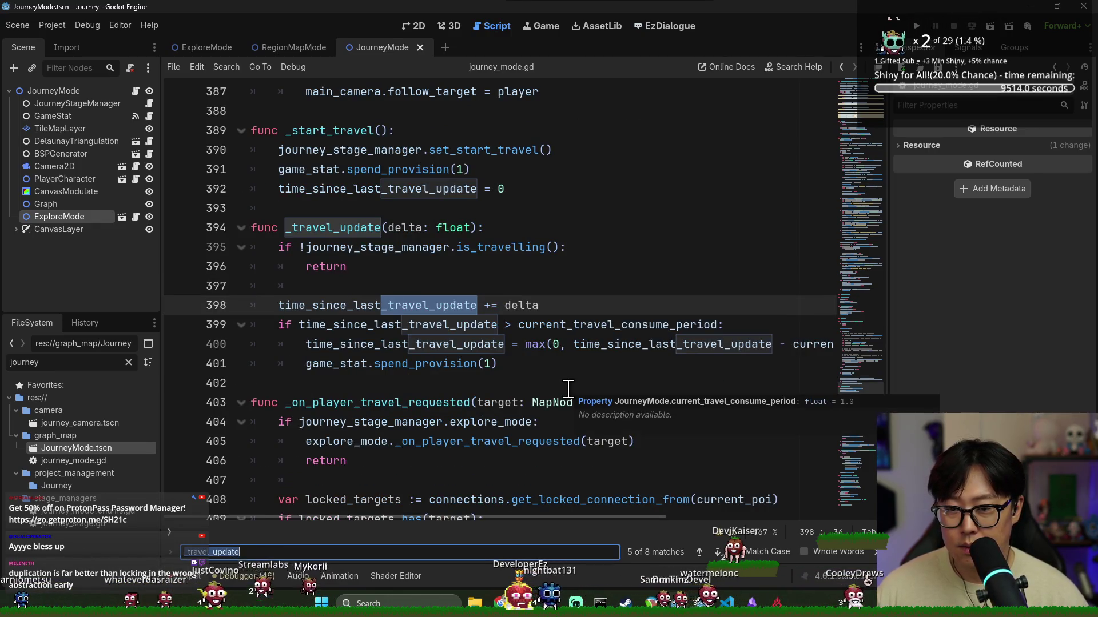
key(Return)
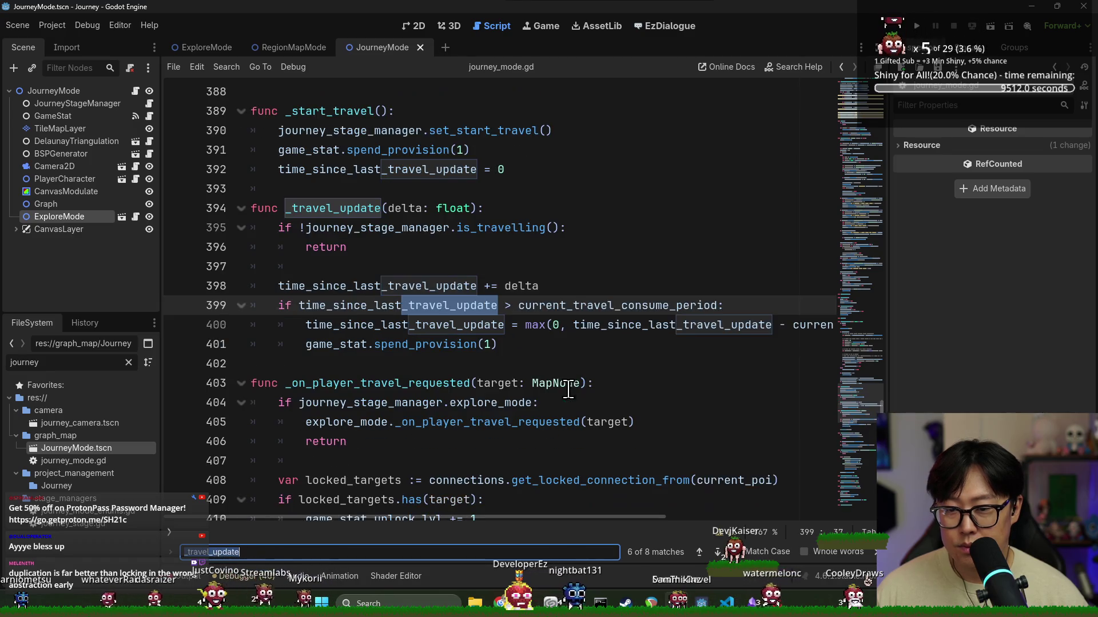
Search explore_mode.gd for travel_update
click(137, 217)
key(ctrl+f)
text(t)
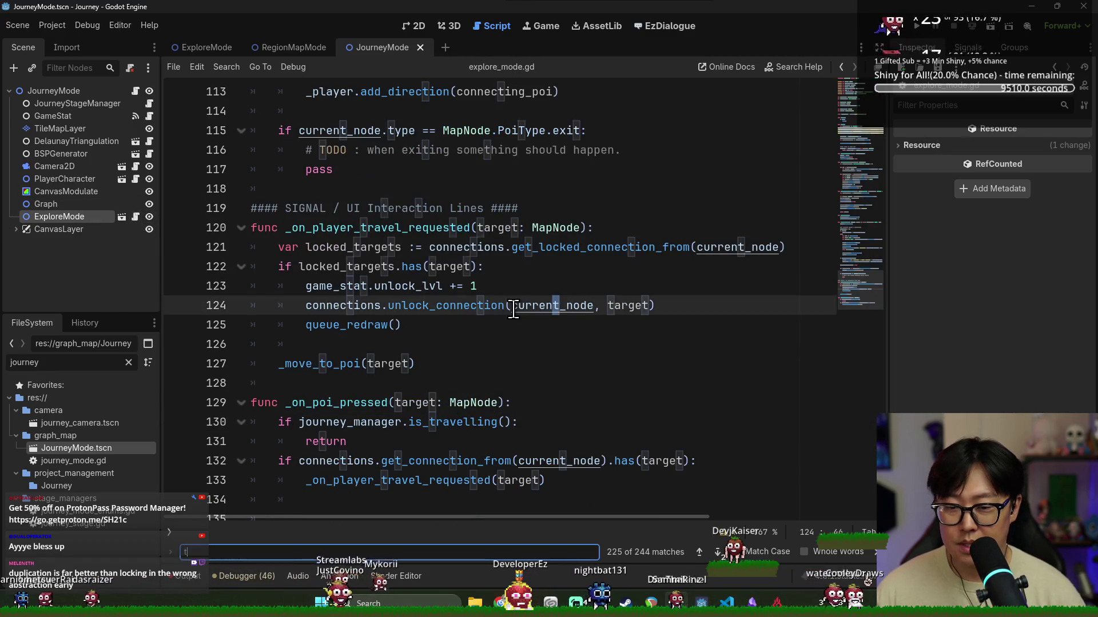
text(ravel_update)
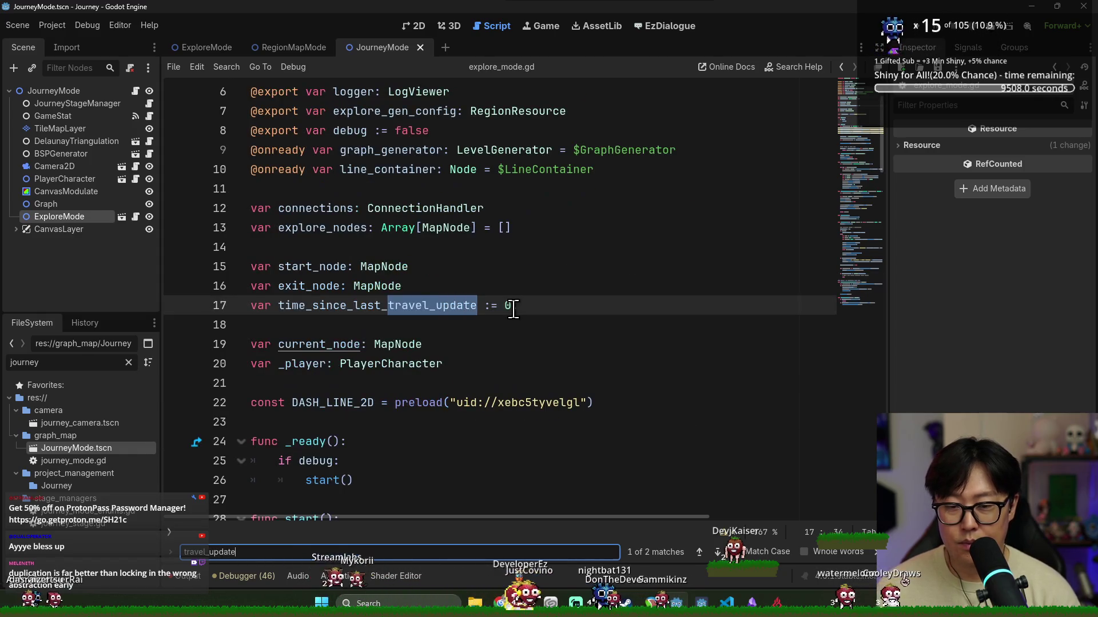
key(Return)
key(Return)
key(Return)
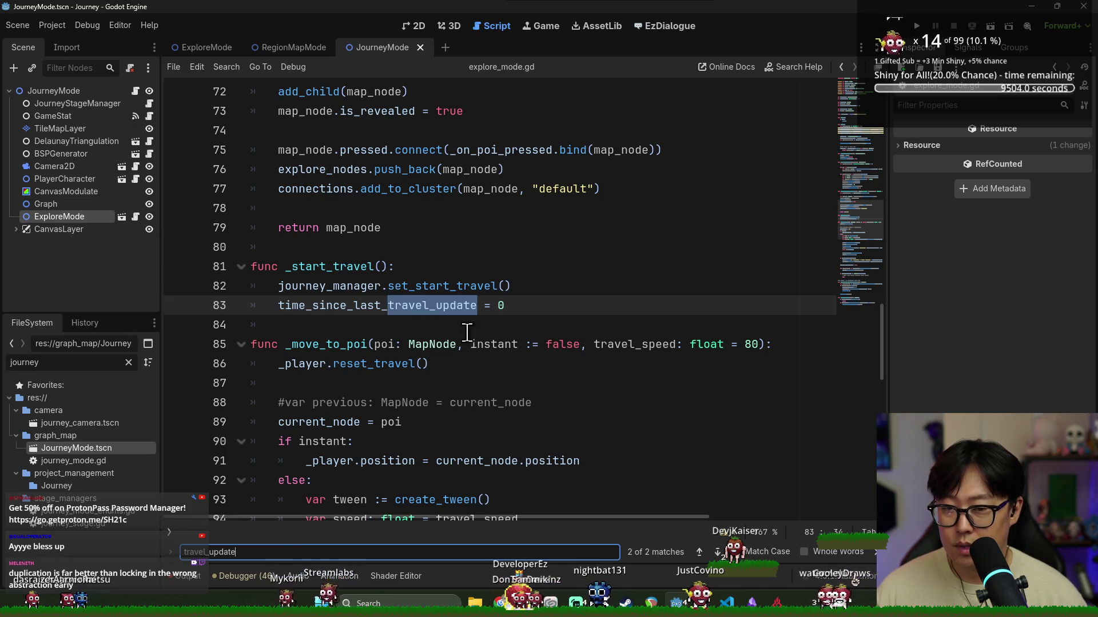
In journey_mode.gd, go to the _travel_update definition and select lines 393–401
click(135, 91)
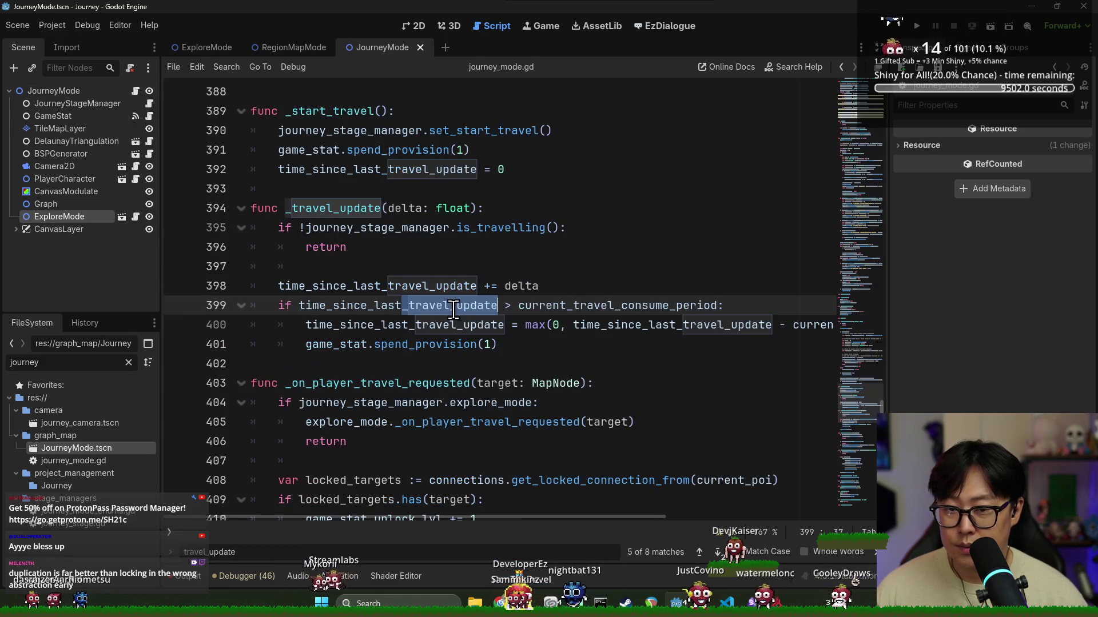
double_click(332, 208)
key(ctrl+f)
key(Return)
key(Return)
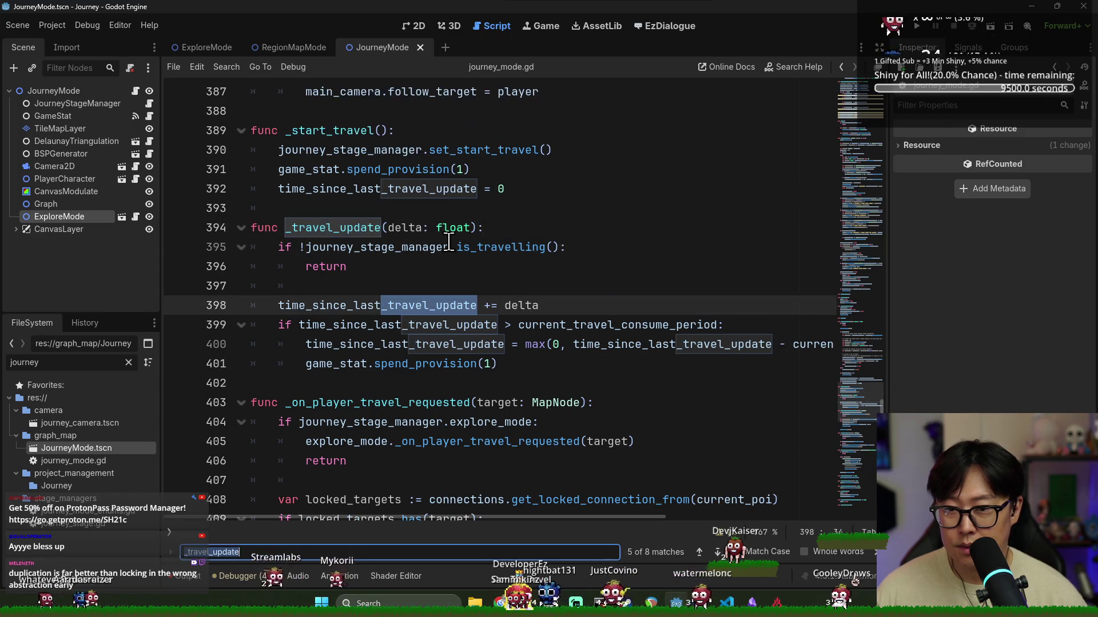
key(Return)
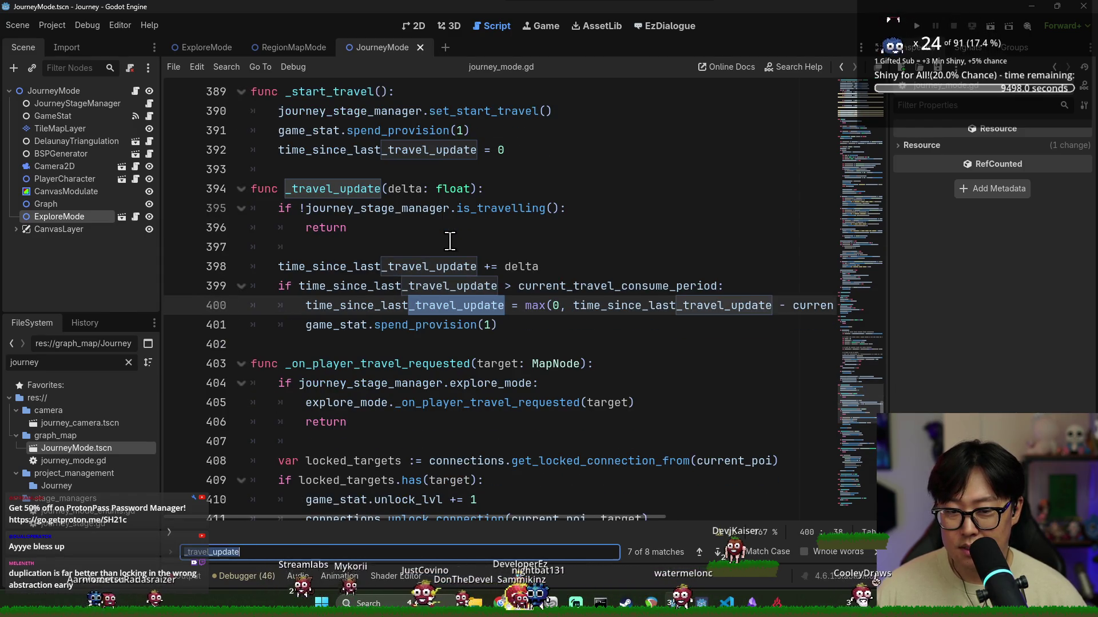
key(Return)
key(Return)
key(Return)
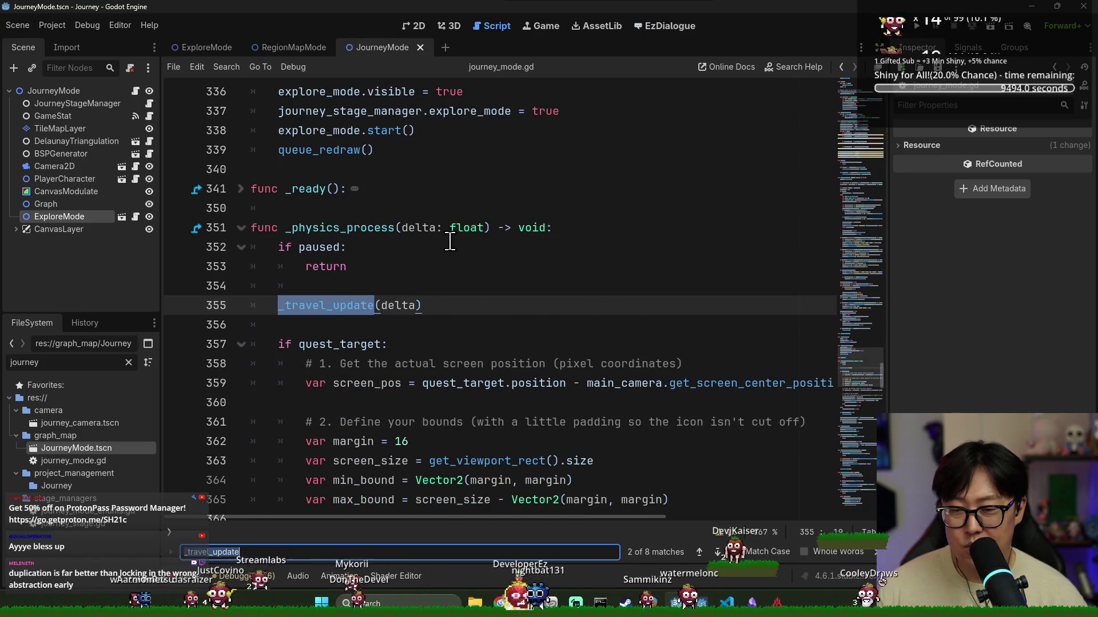
click(421, 306)
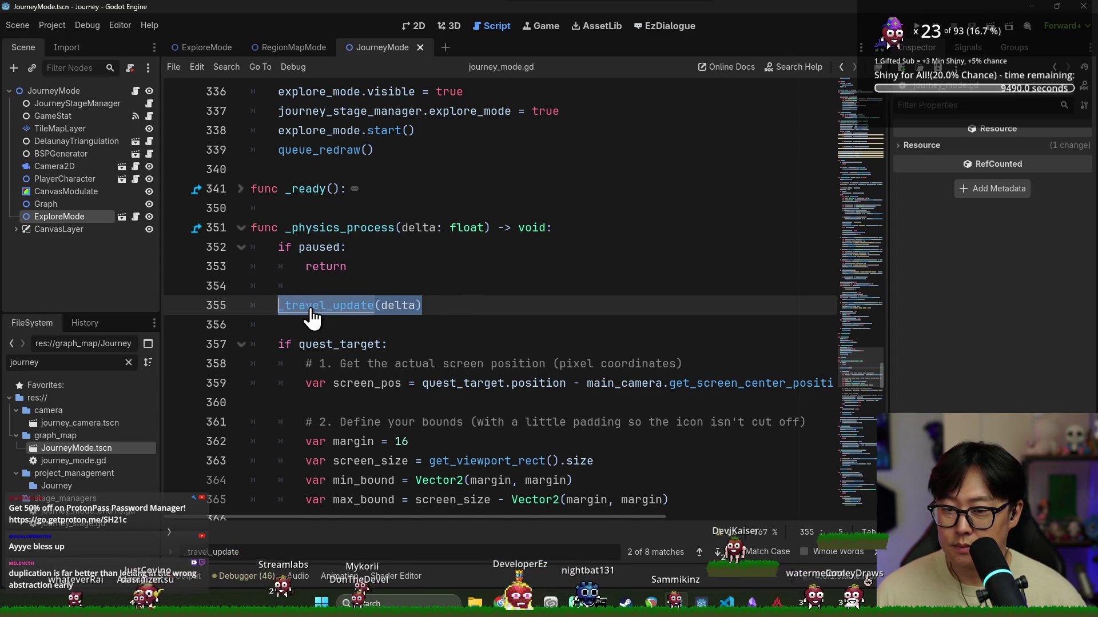
ctrl+click(313, 308)
scroll(313, 307, down, 2)
drag(286, 169, 499, 325)
key(ctrl+c)
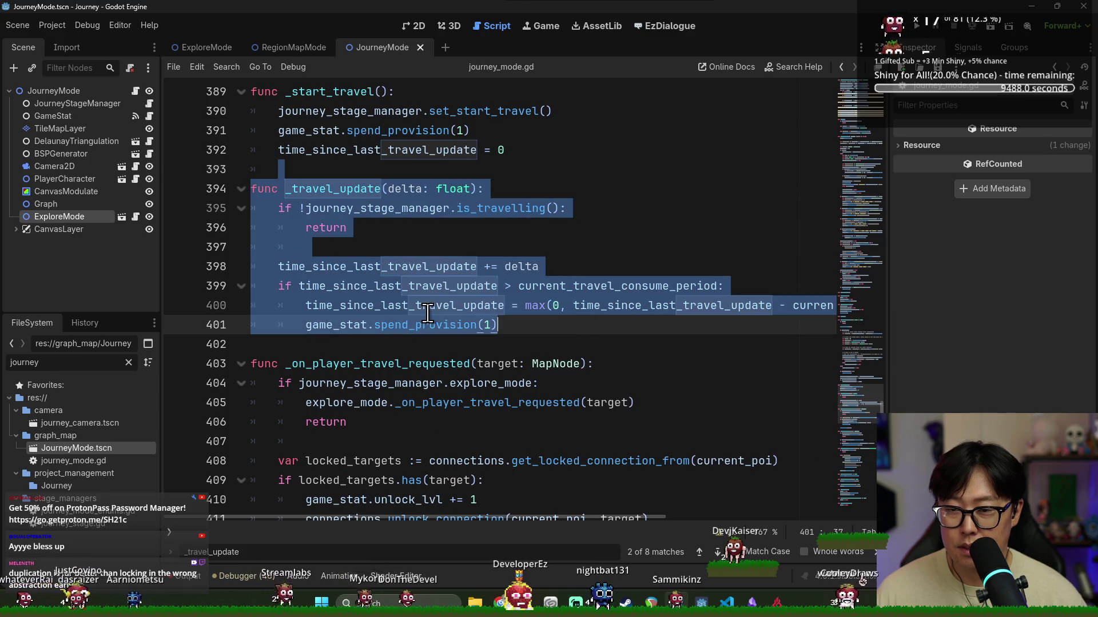
Open explore_mode.gd and place the caret after the pass line near line 117
click(135, 218)
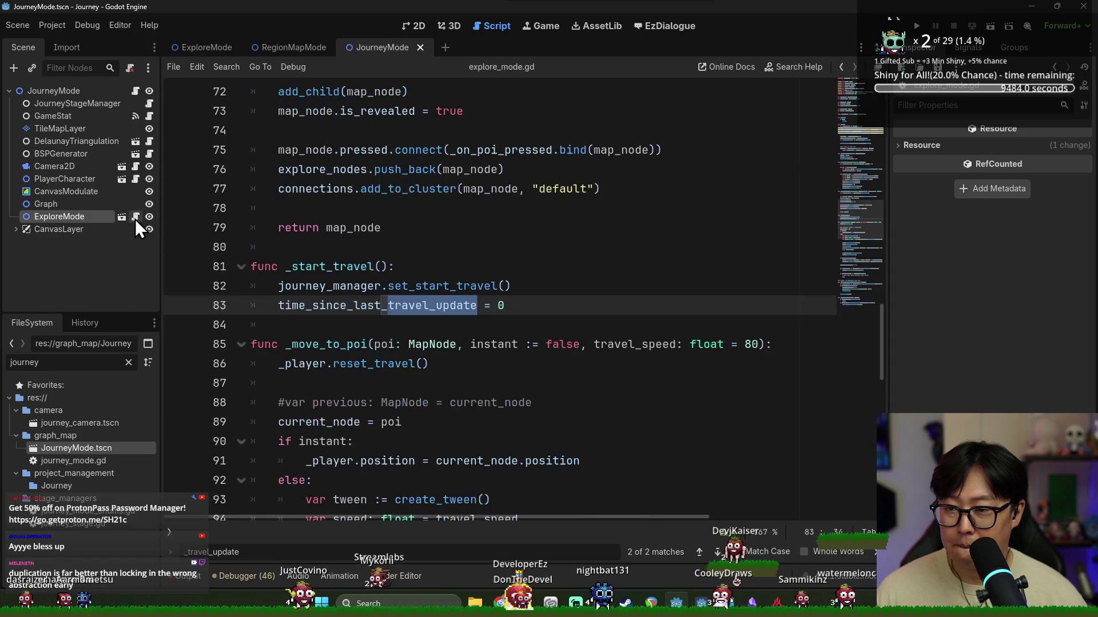
scroll(357, 369, down, 10)
scroll(360, 411, down, 3)
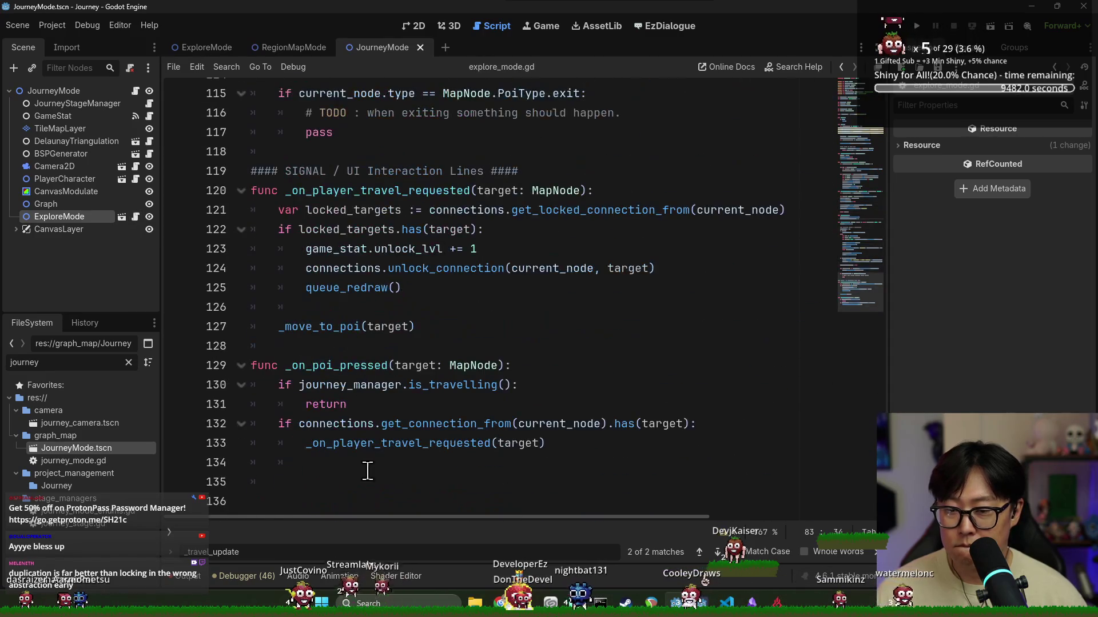
scroll(397, 384, up, 16)
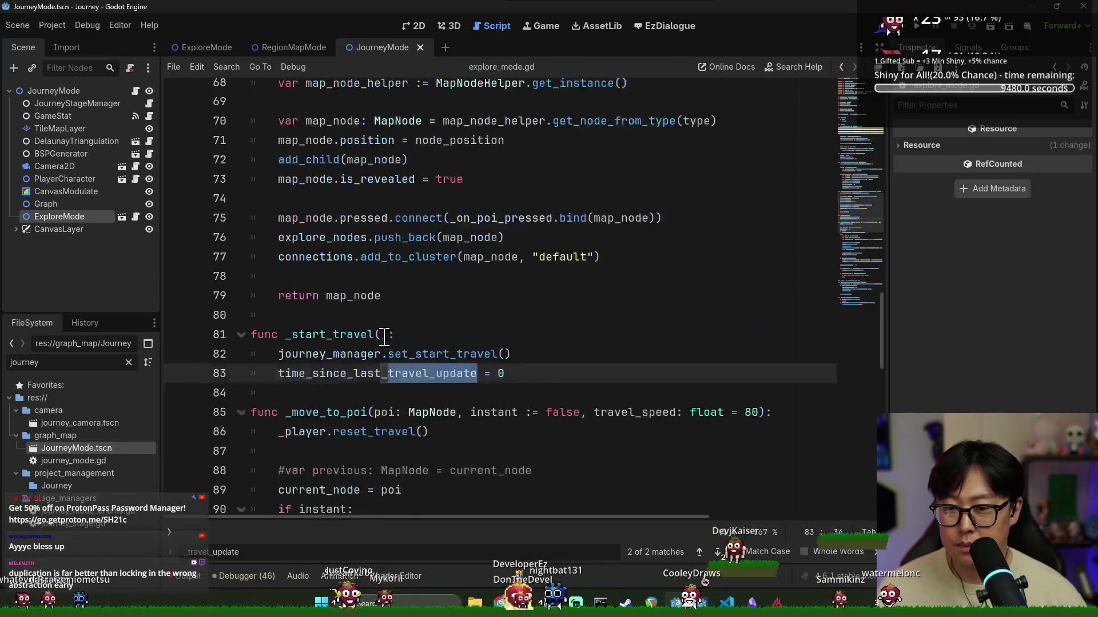
scroll(392, 336, down, 16)
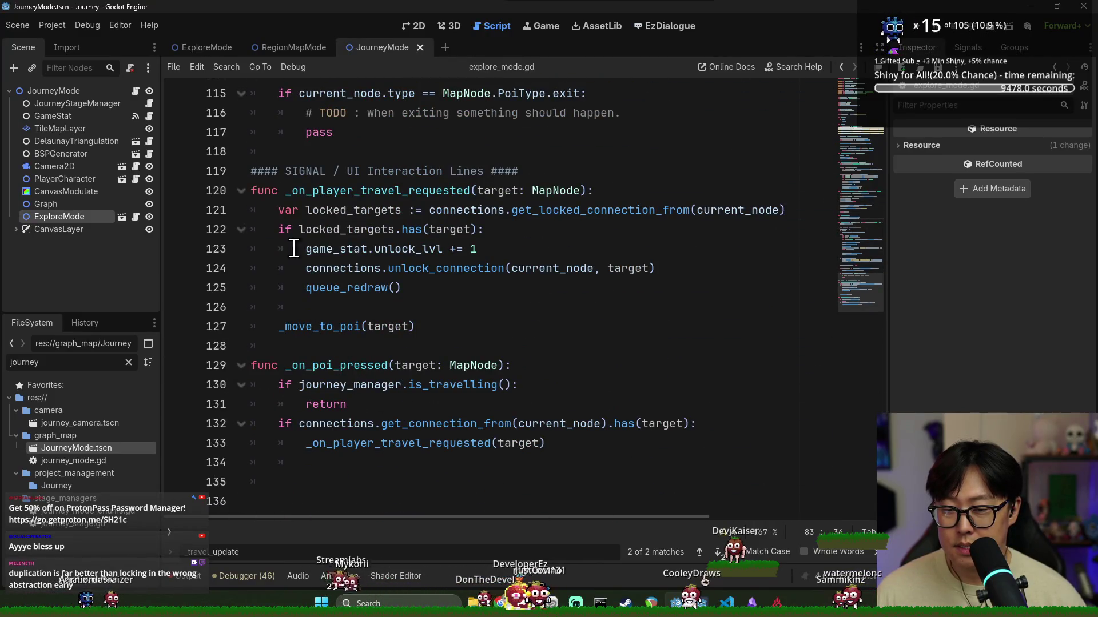
click(281, 137)
Paste the copied _travel_update function after the pass line in explore_mode.gd
click(355, 135)
key(Return)
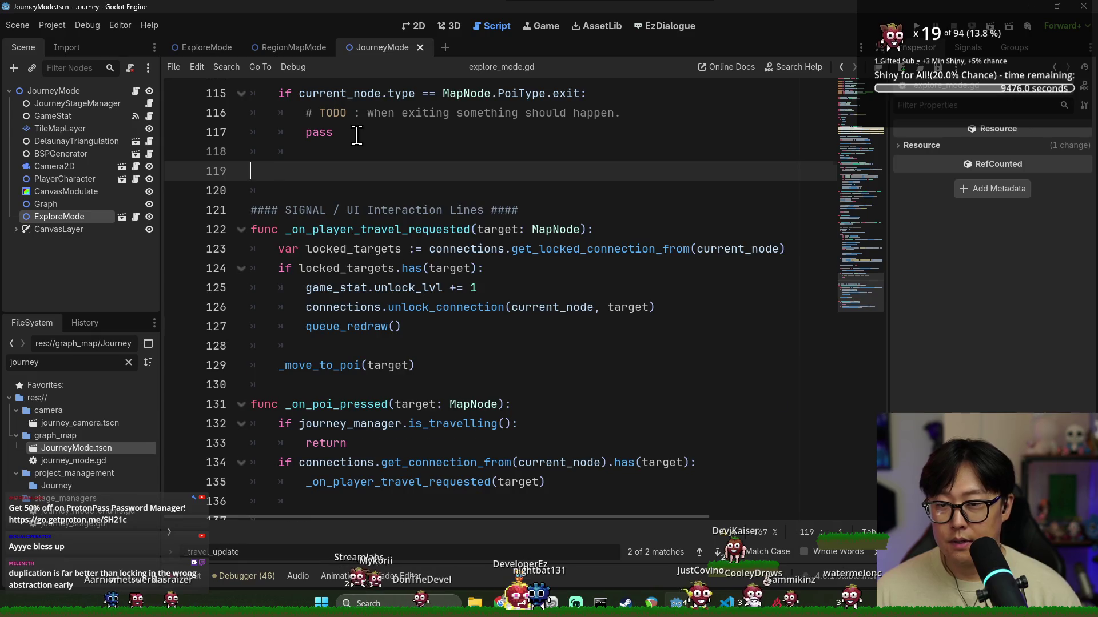
key(ctrl+v)
key(Return)
key(Return)
key(BackSpace)
key(BackSpace)
Add func _physics_process(delta: float) calling _travel_update(delta), and save
text(func _physics_process()
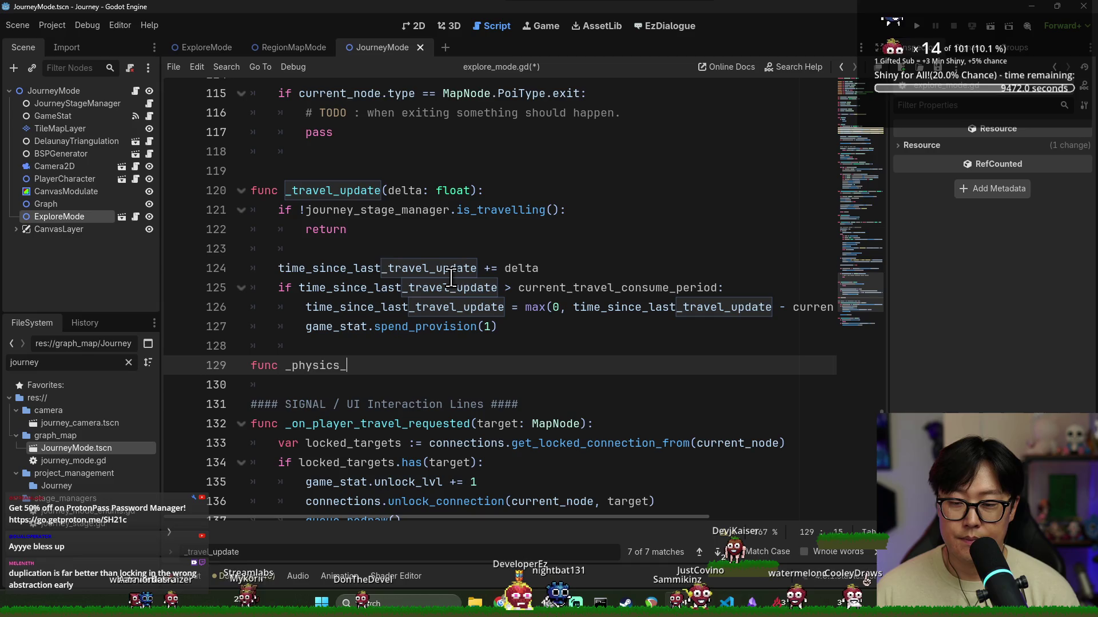
text(delta: float)
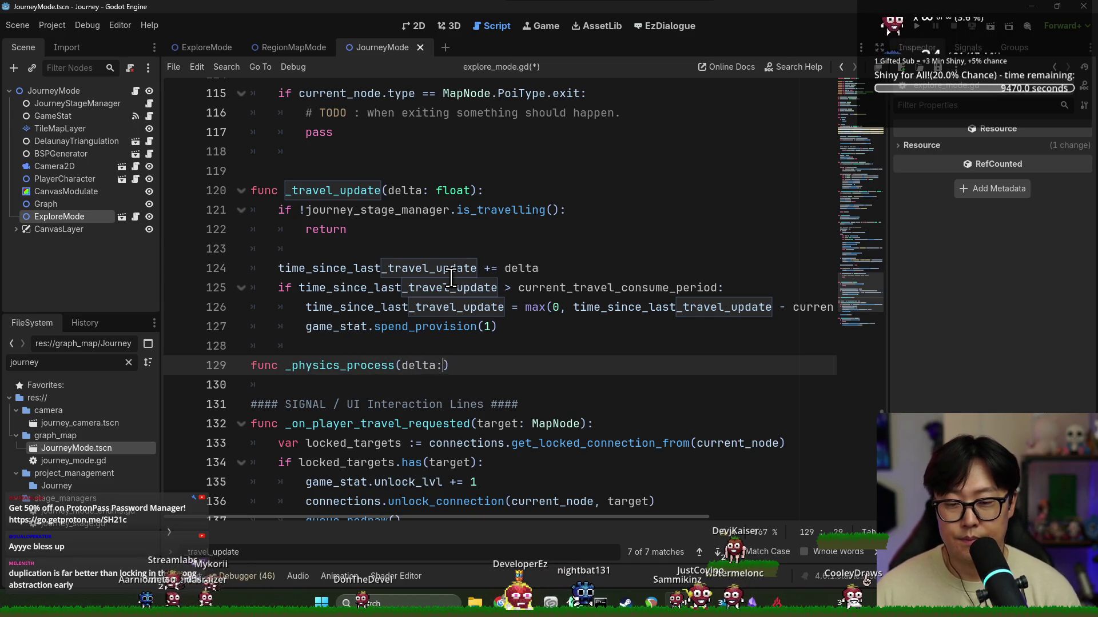
text():)
key(Return)
text(tr)
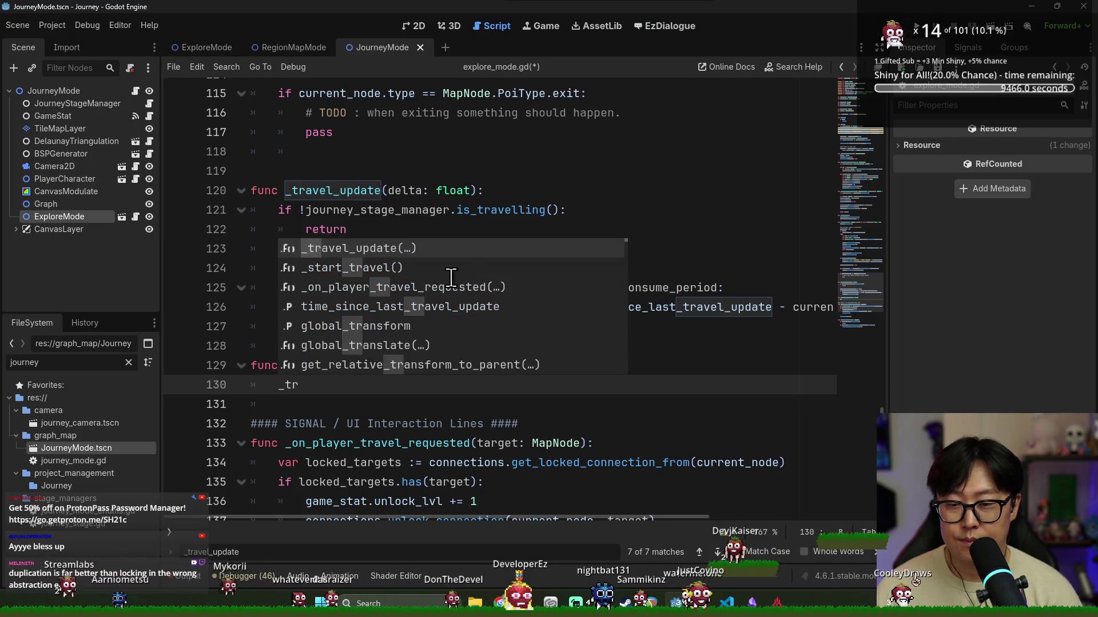
key(Return)
text(a))
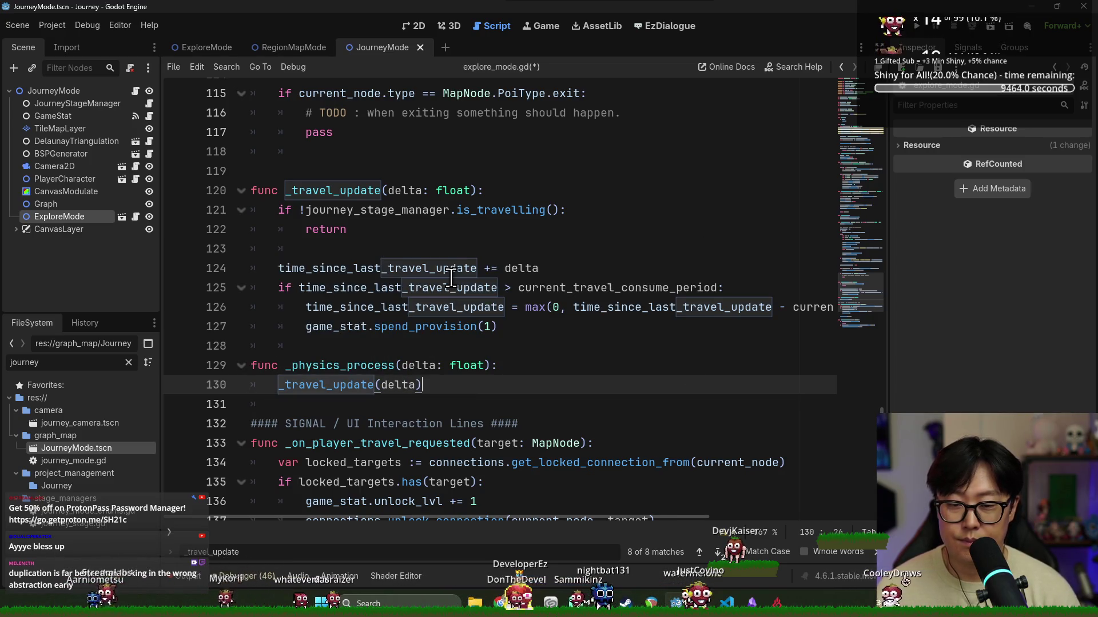
click(365, 336)
key(ctrl+s)
Rename journey_stage_manager to journey_manager, save, and check the undeclared travel variables
click(269, 267)
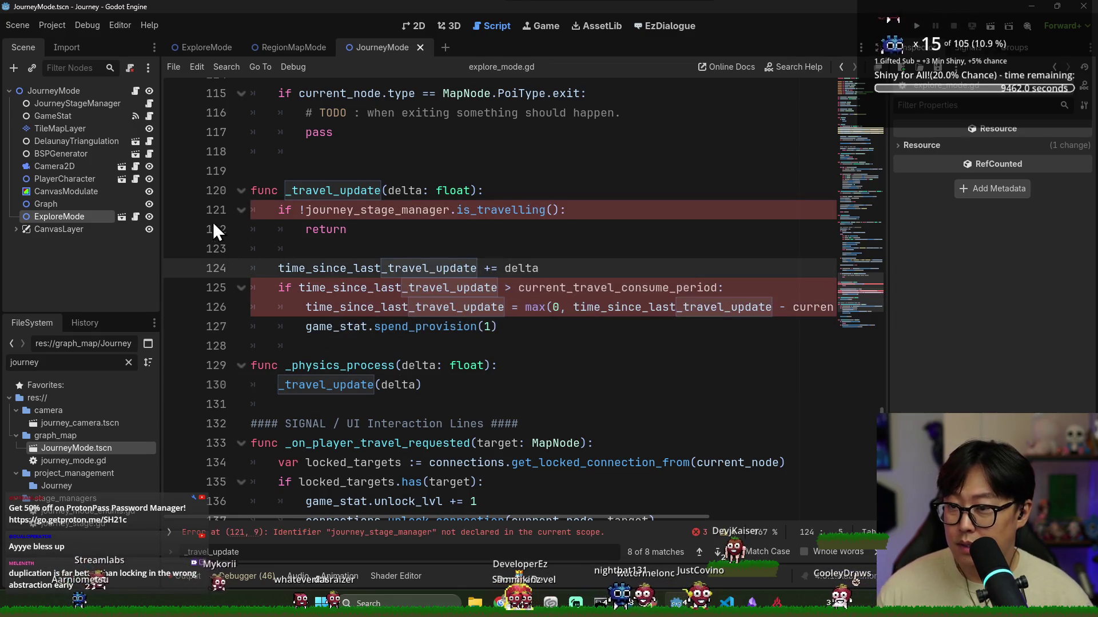
click(402, 216)
key(BackSpace)
key(Down)
key(shift+Down)
key(ctrl+s)
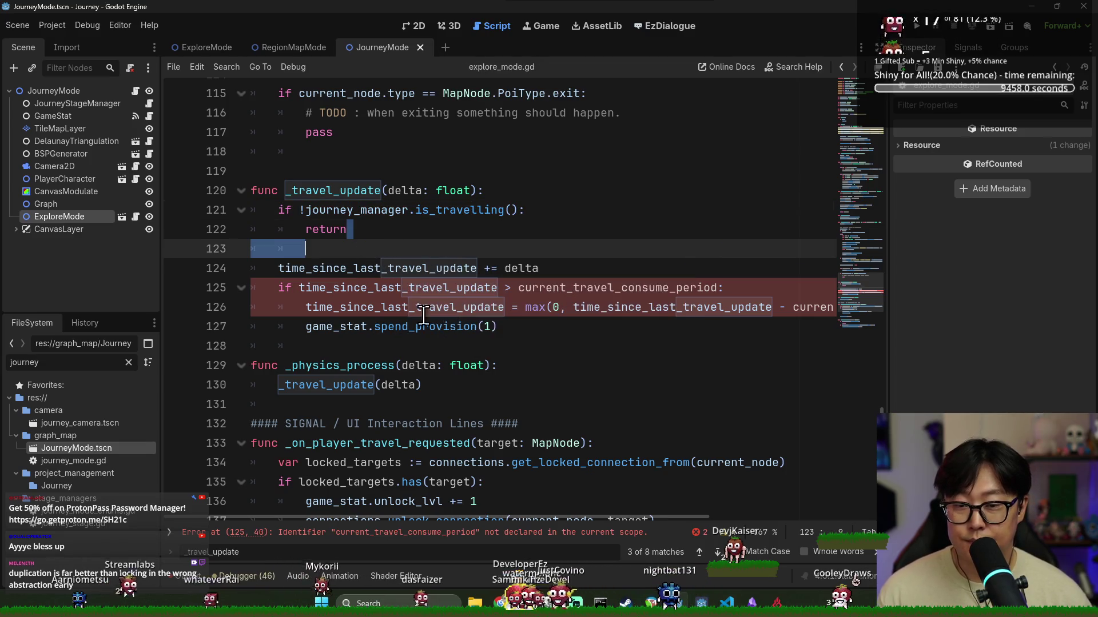
double_click(377, 268)
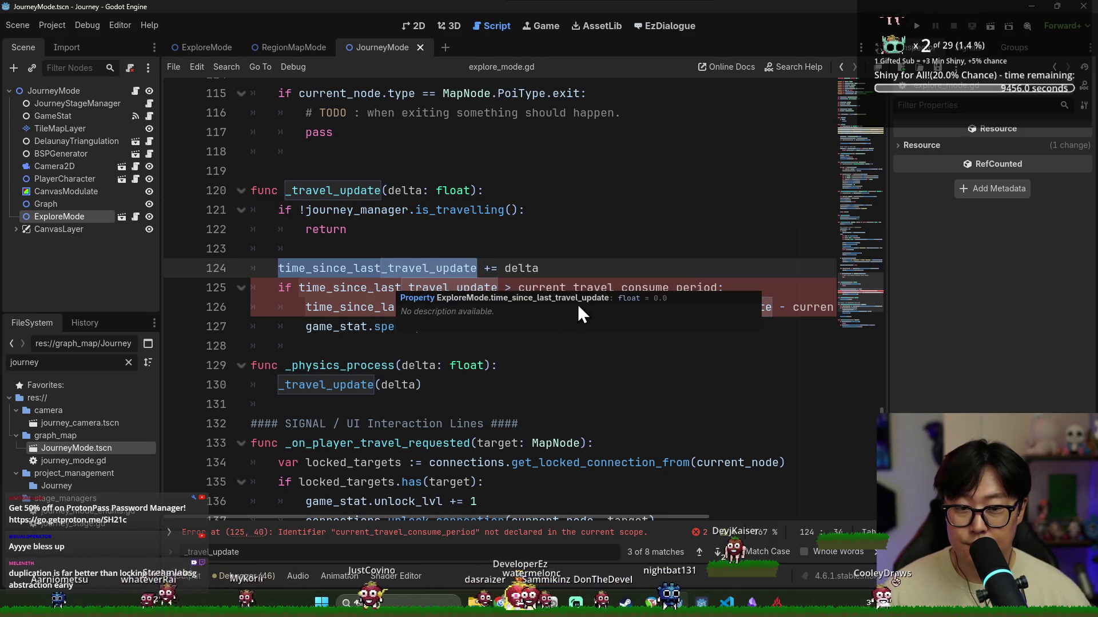
double_click(624, 287)
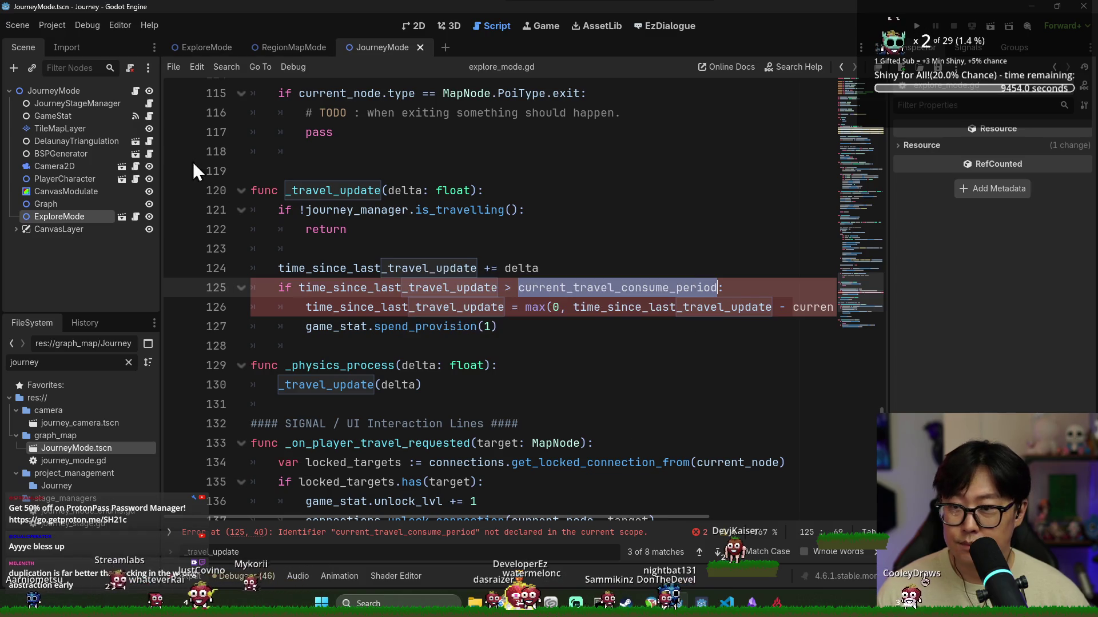
click(135, 90)
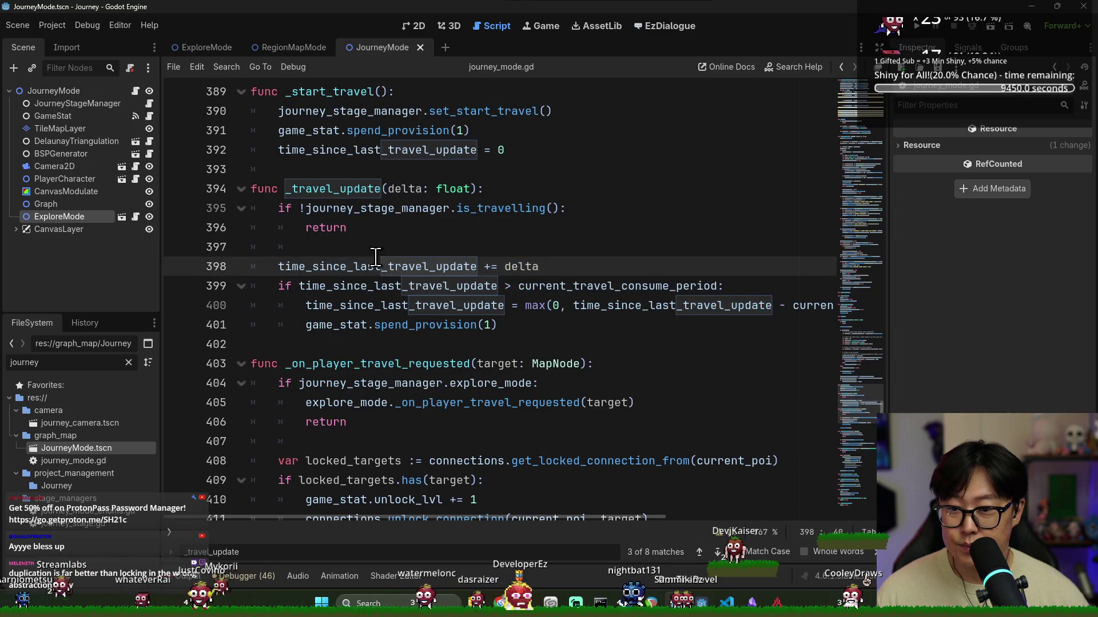
Find current_travel_consume_period's declaration on line 34 of journey_mode.gd
double_click(569, 286)
key(ctrl+f)
key(Return)
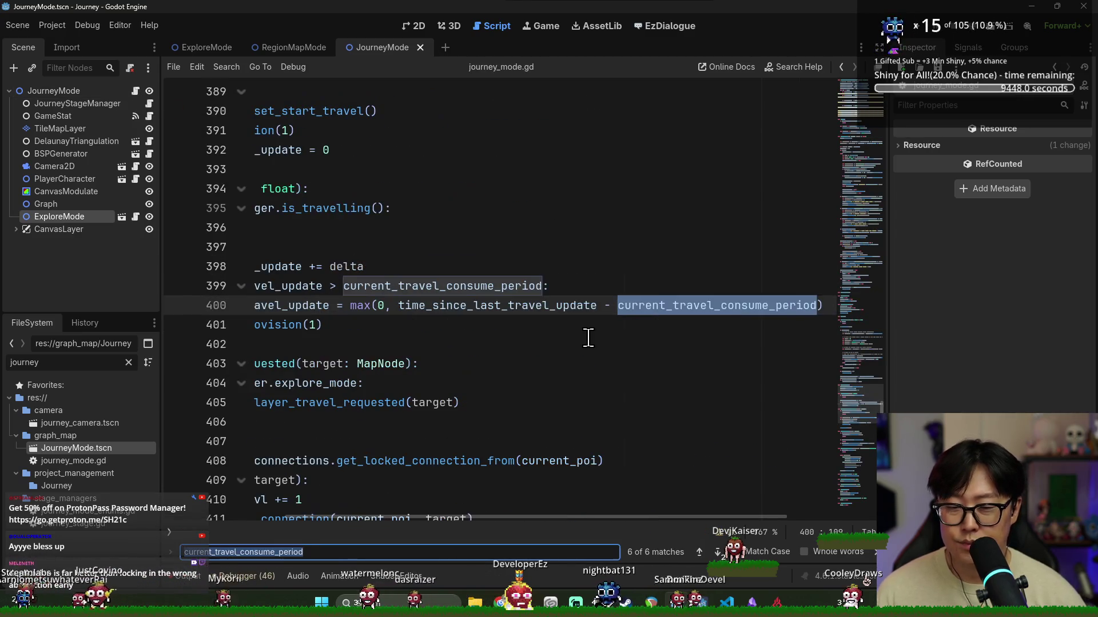
scroll(506, 382, up, 1)
drag(441, 519, 291, 510)
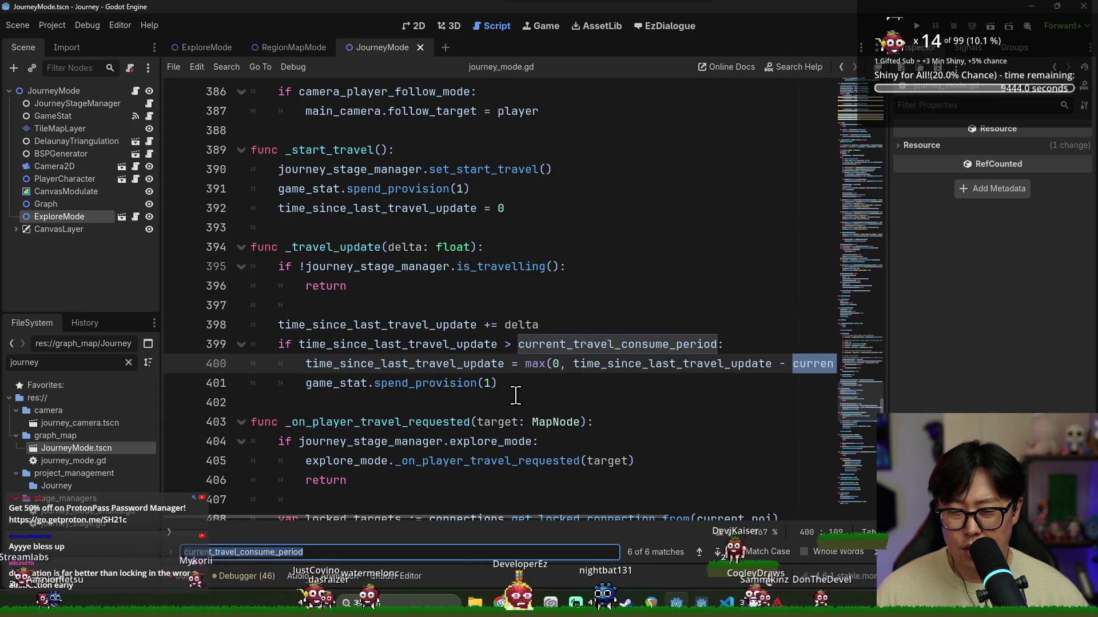
key(Return)
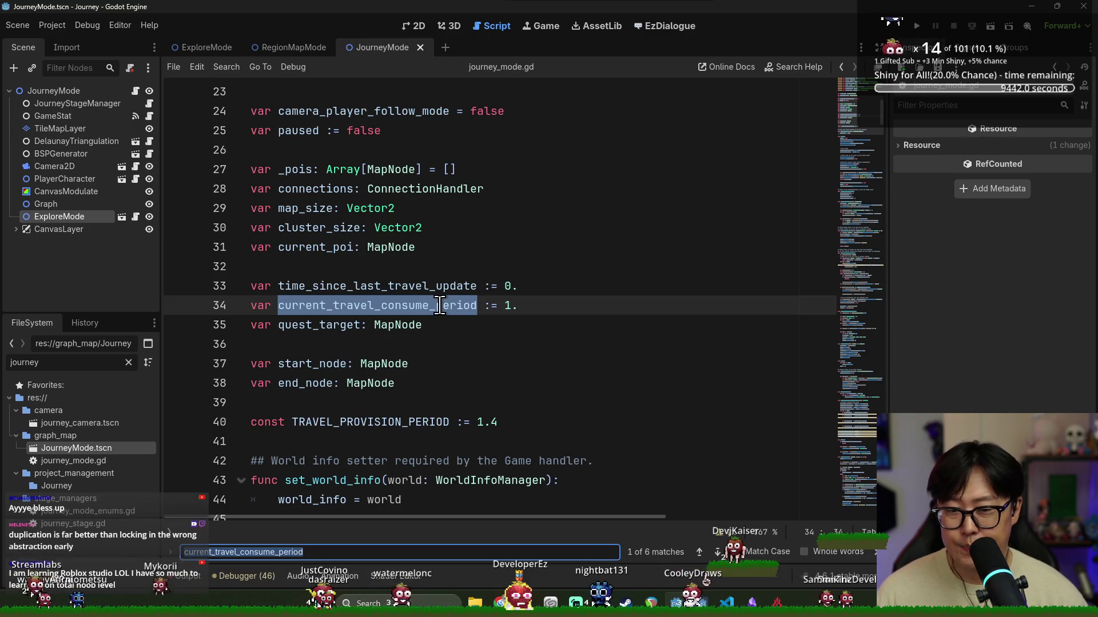
triple_click(439, 305)
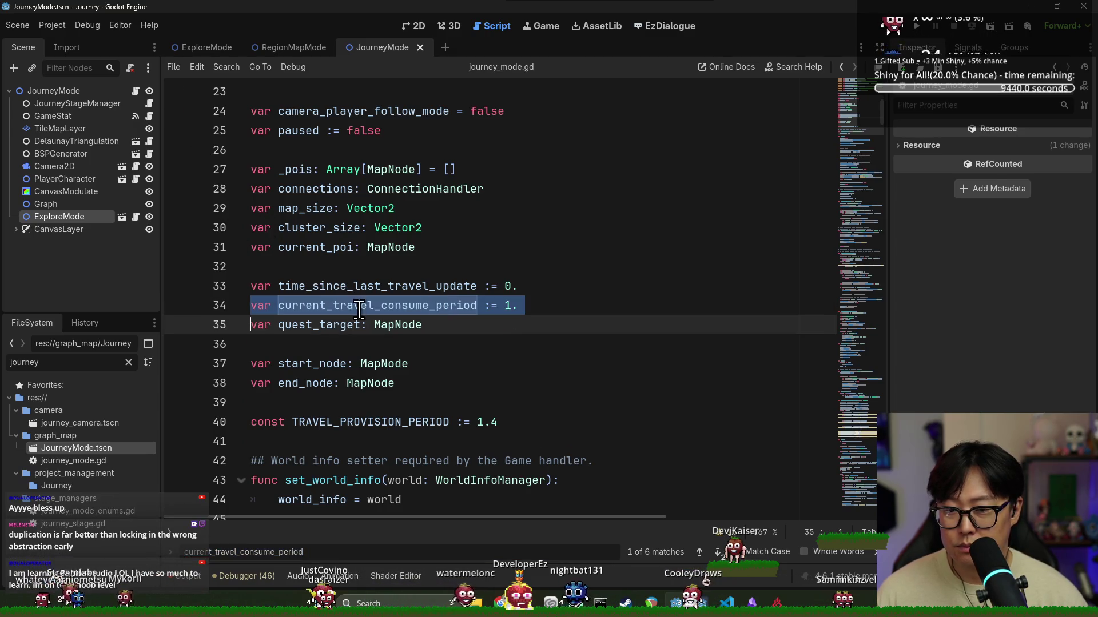
key(ctrl+f)
key(Return)
key(Return)
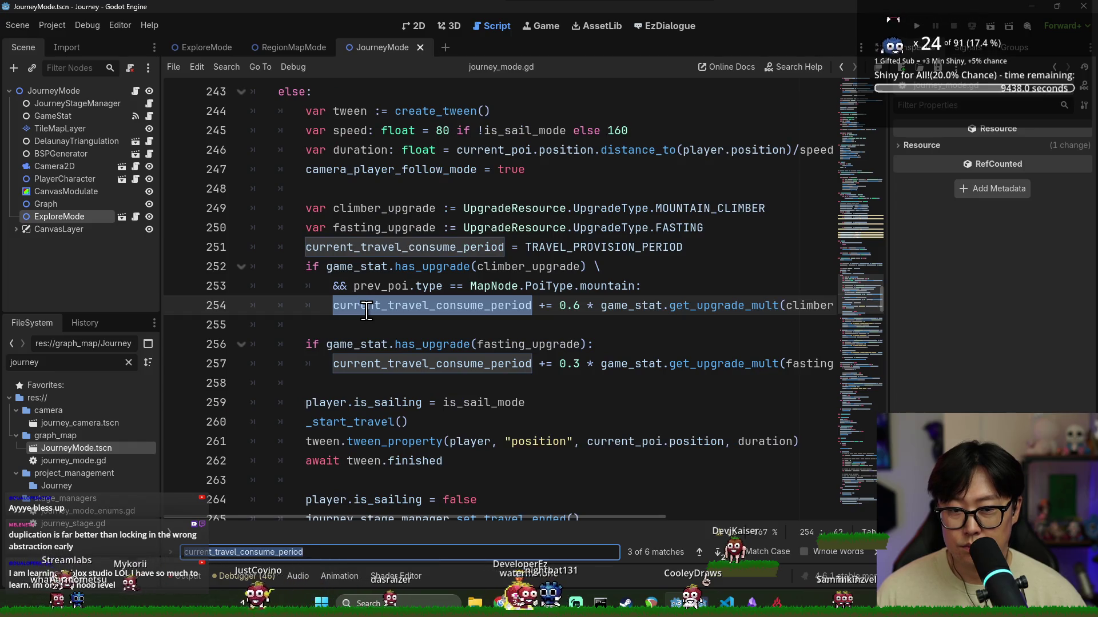
Inspect its assignment from TRAVEL_PROVISION_PERIOD on line 251
scroll(367, 312, up, 3)
scroll(483, 362, up, 4)
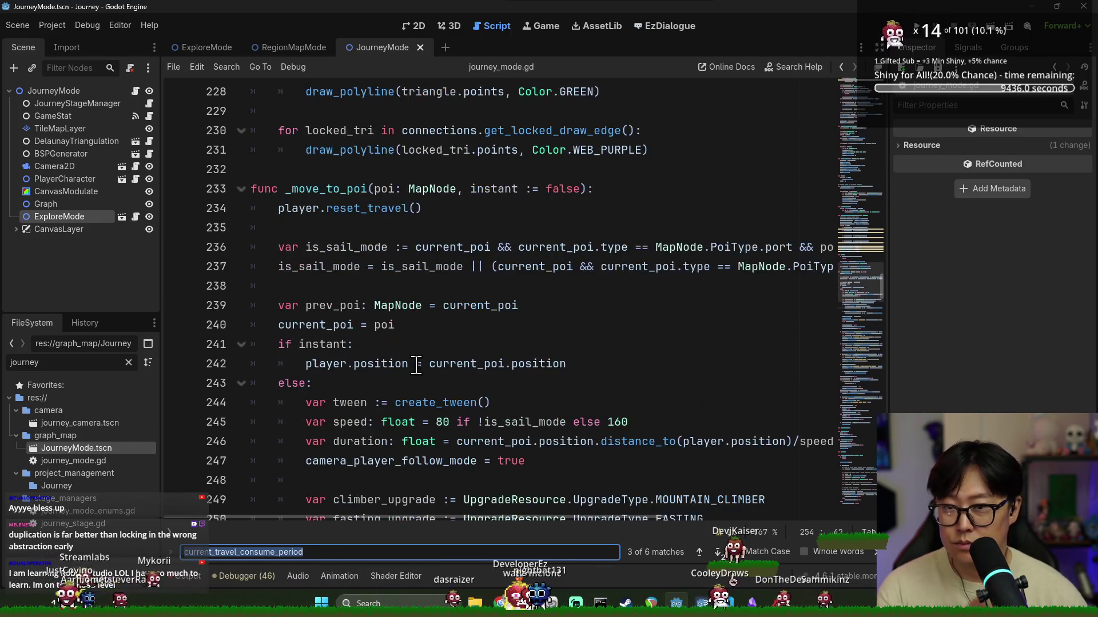
scroll(483, 361, down, 5)
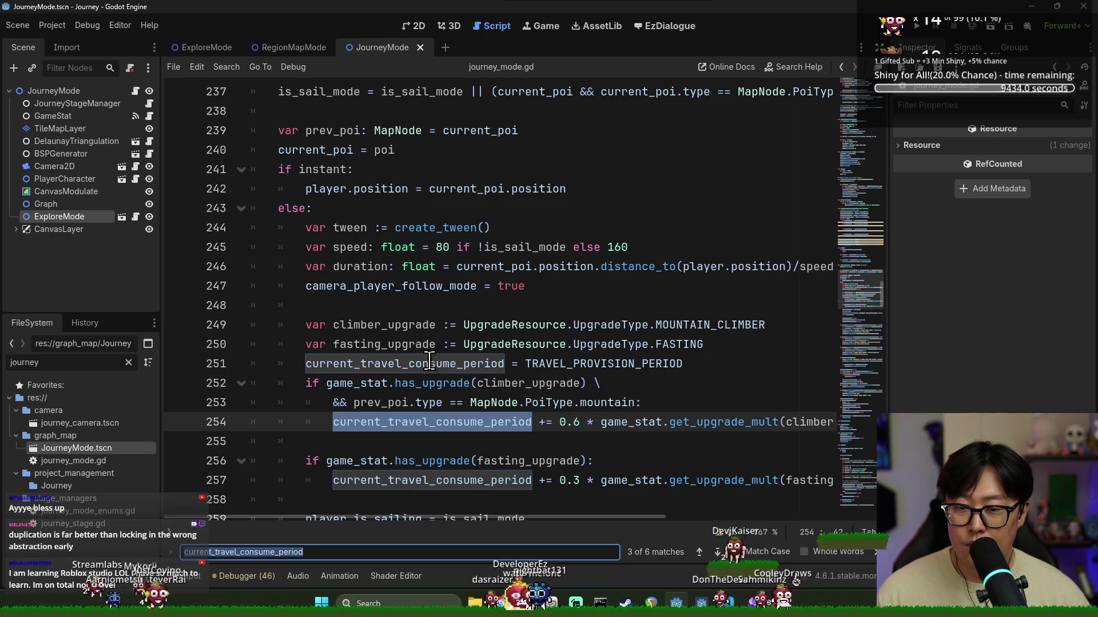
double_click(472, 364)
scroll(483, 384, down, 2)
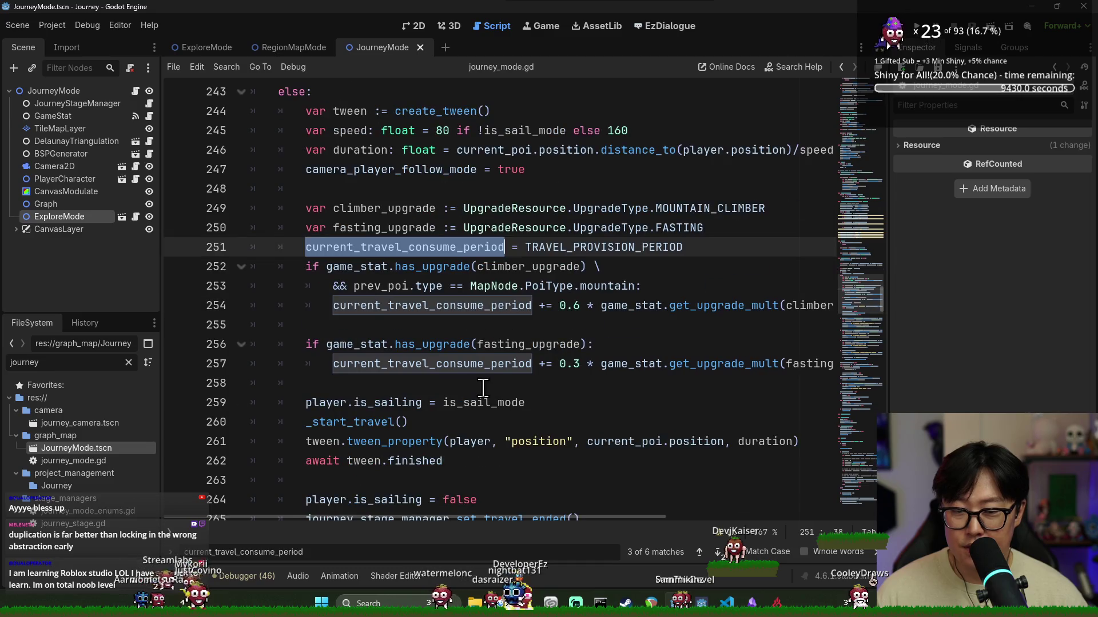
click(478, 247)
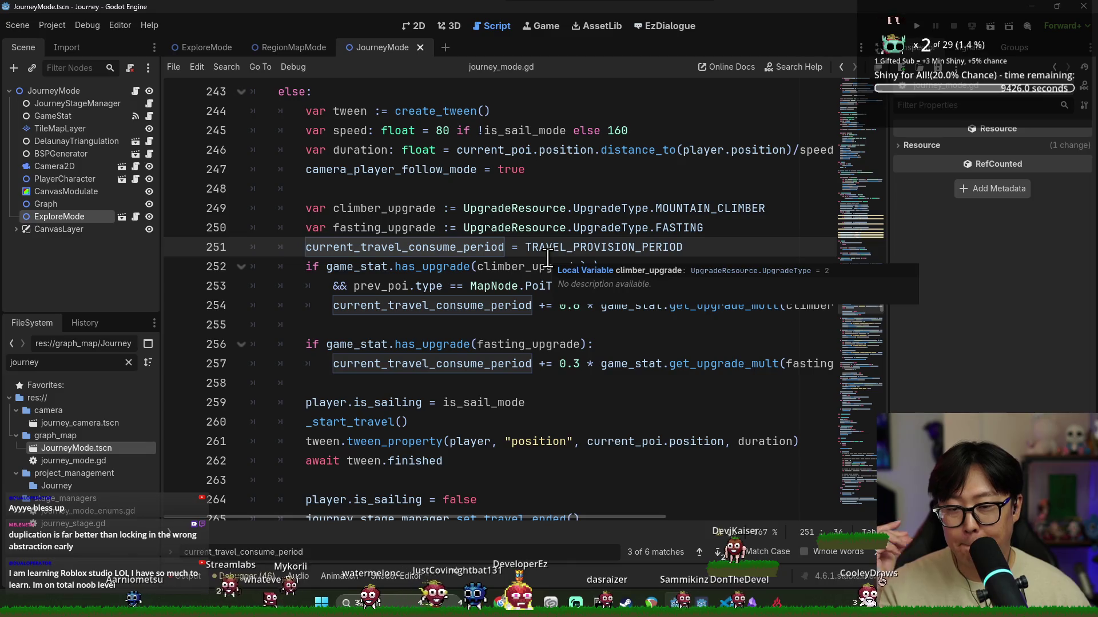
double_click(580, 246)
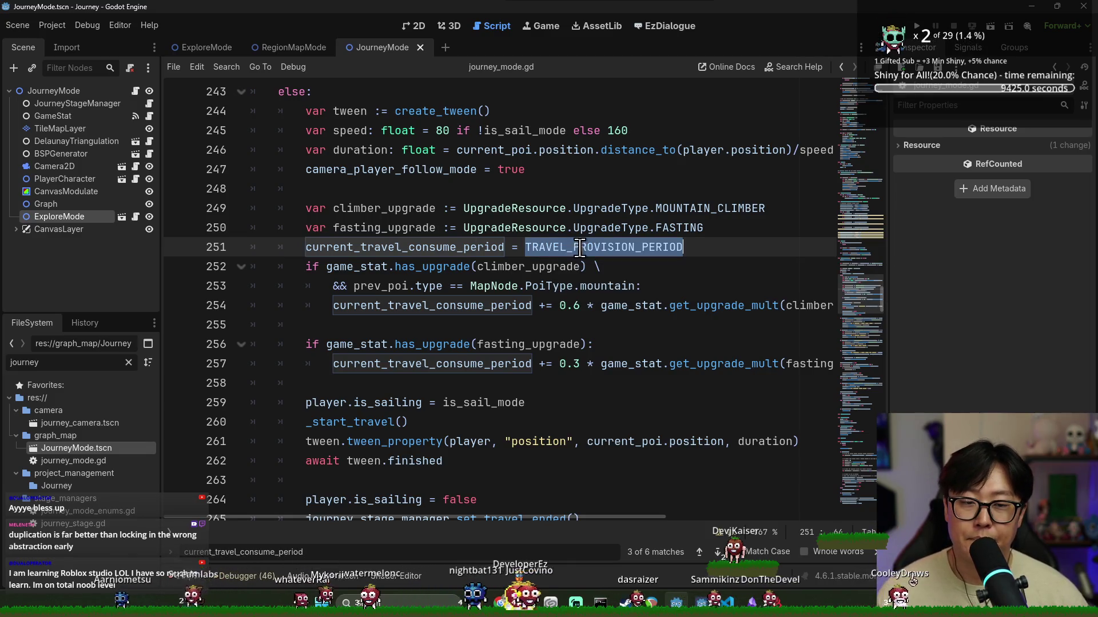
double_click(460, 247)
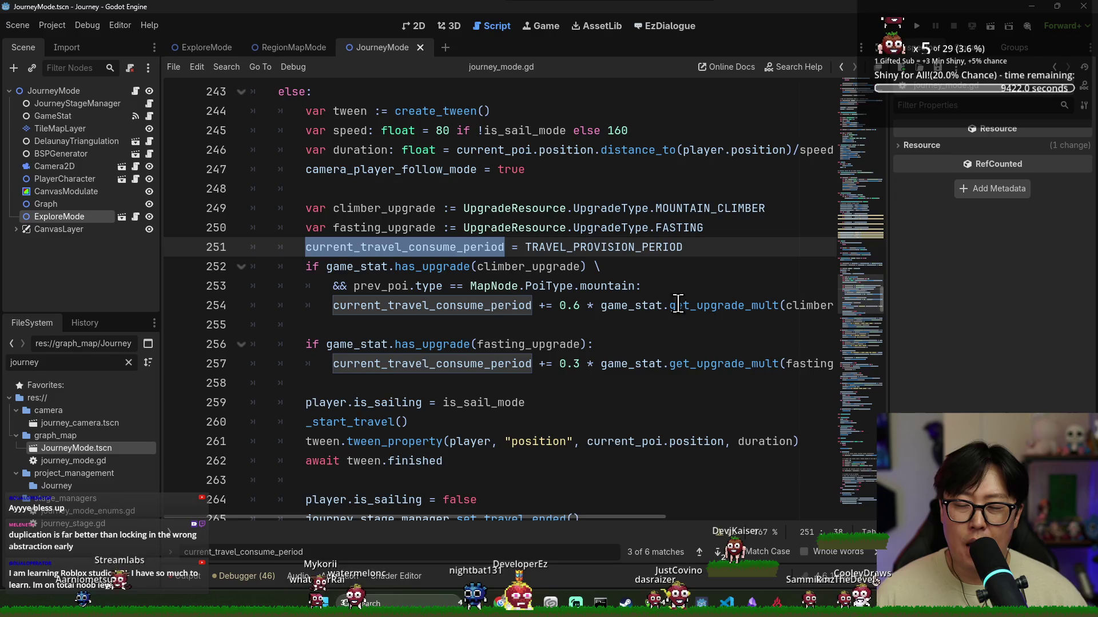
Delete lines 124–127 from explore_mode.gd's _travel_update and save
click(136, 218)
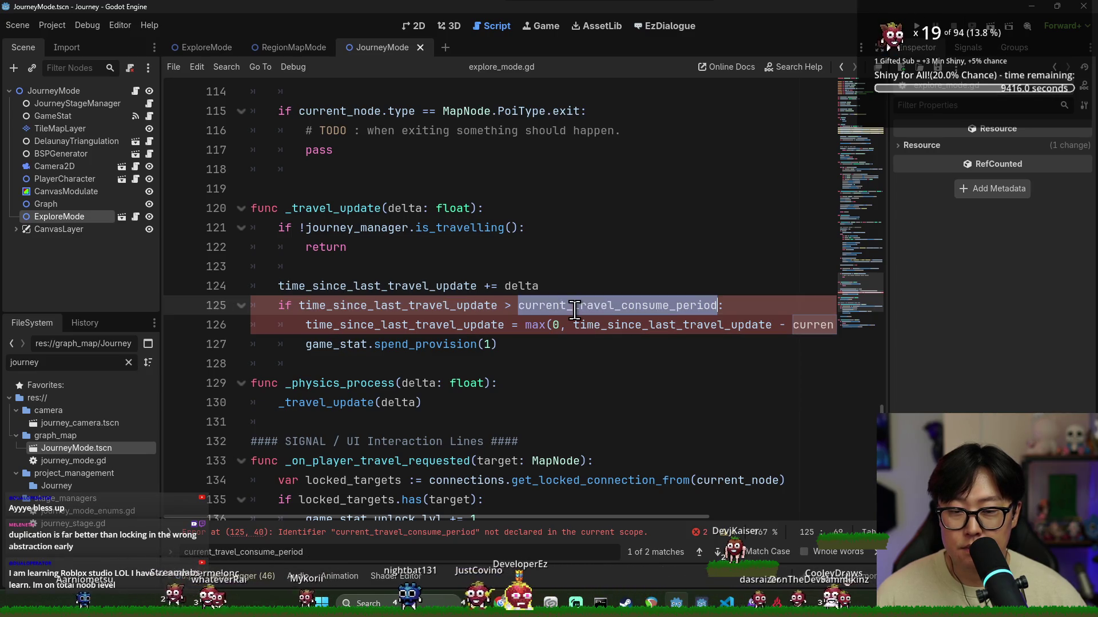
double_click(410, 294)
mouse_move(497, 344)
mouse_down()
mouse_move(306, 344)
mouse_move(275, 308)
mouse_up()
key(BackSpace)
key(BackSpace)
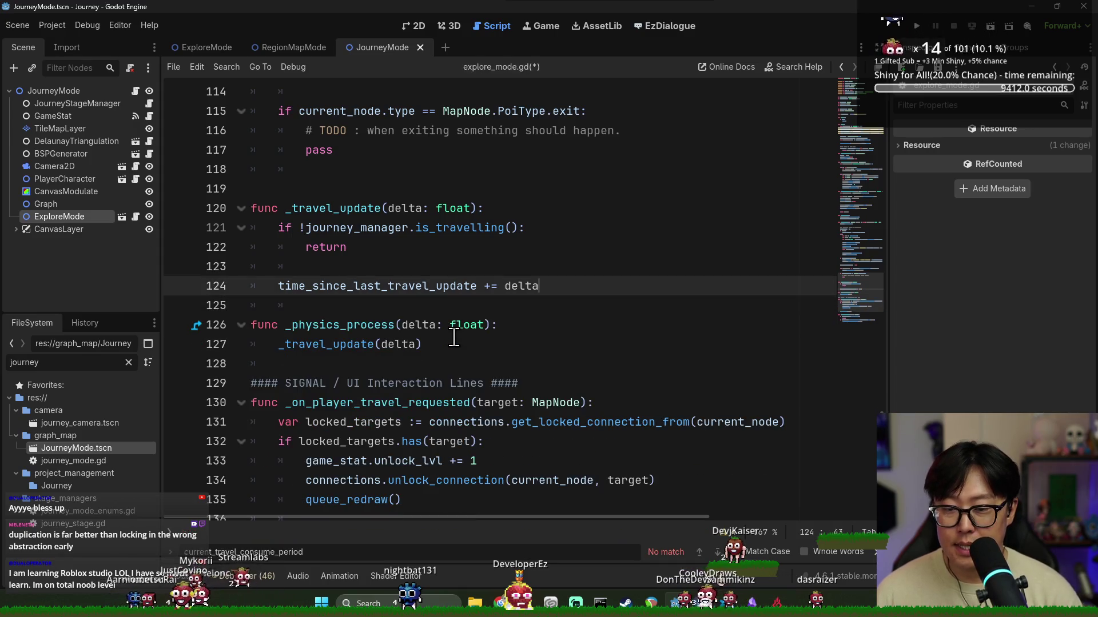
shift+click(346, 269)
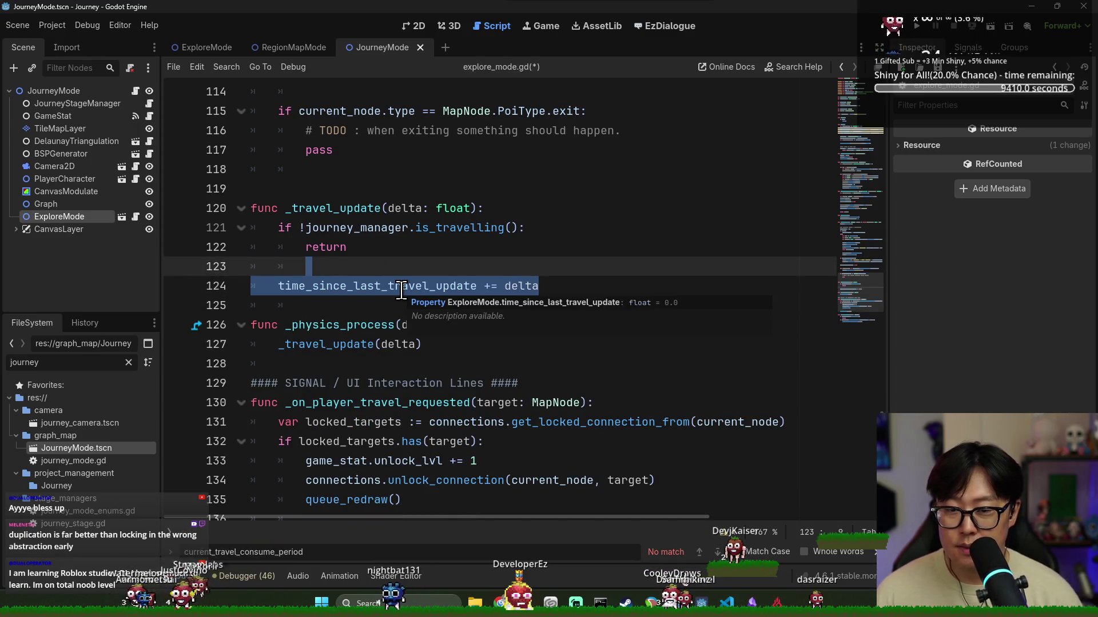
key(BackSpace)
key(BackSpace)
key(BackSpace)
key(ctrl+s)
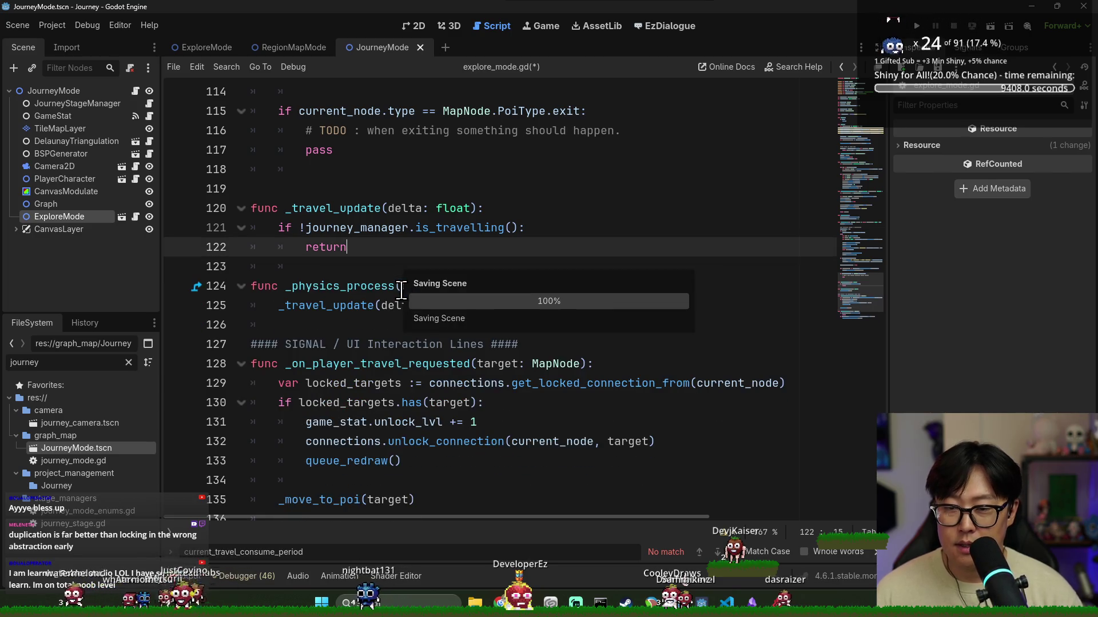
Delete the unused time_since_last_travel_update declaration near the top of explore_mode.gd and save
drag(883, 437, 884, 86)
click(862, 186)
scroll(417, 296, up, 5)
scroll(417, 295, up, 3)
triple_click(362, 353)
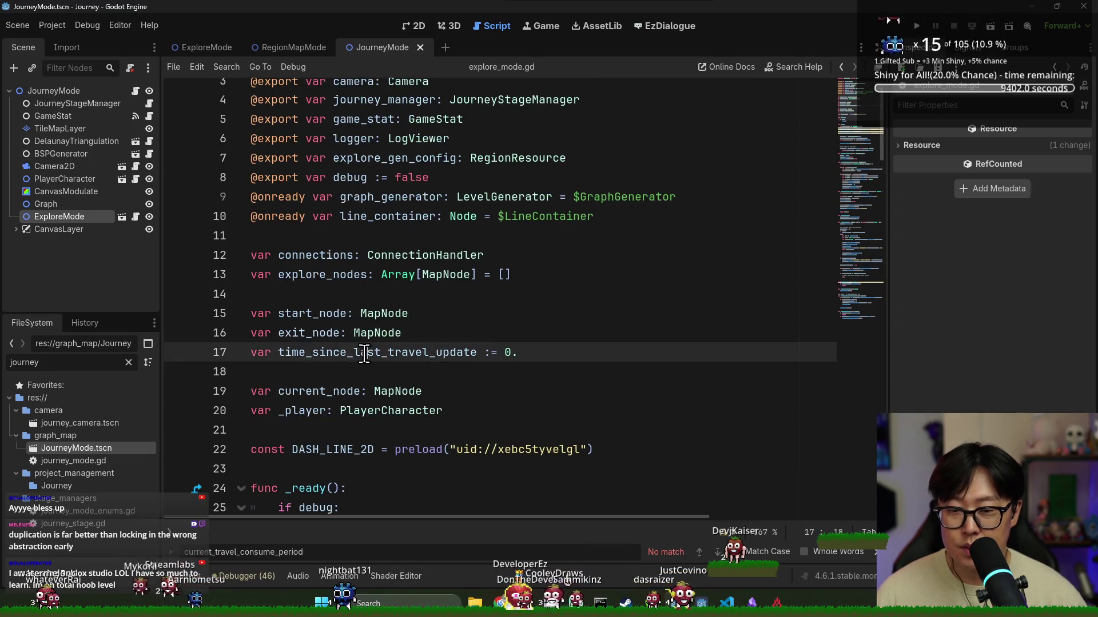
key(BackSpace)
key(ctrl+s)
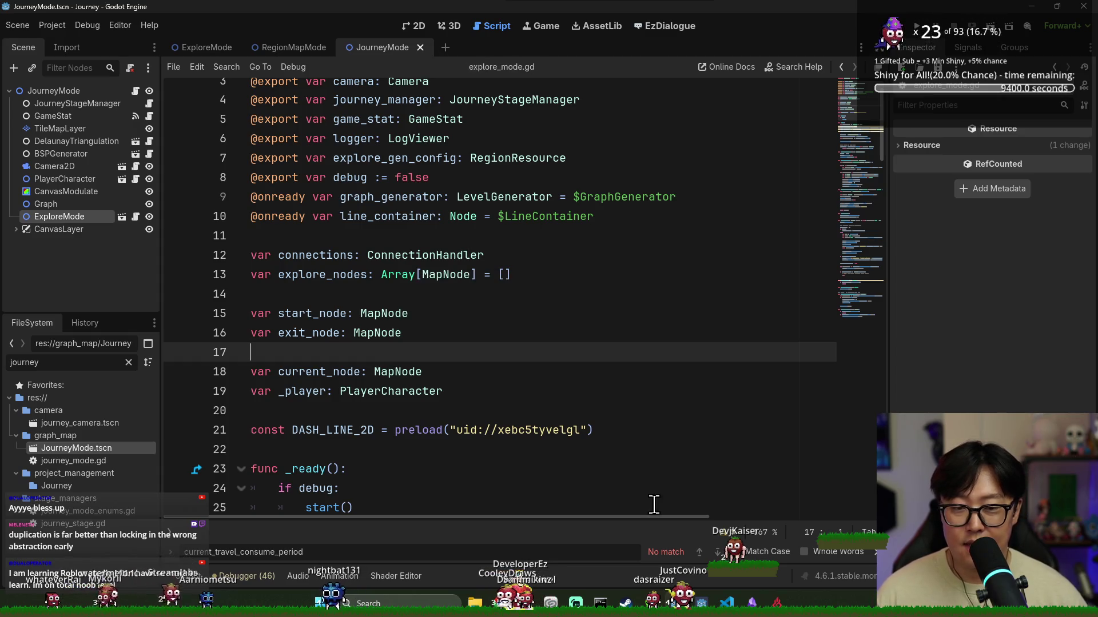
Delete the leftover timer reset line on line 82, save, and check the output log for parse errors
scroll(456, 491, down, 1)
click(442, 534)
triple_click(347, 314)
key(BackSpace)
double_click(306, 286)
key(ctrl+s)
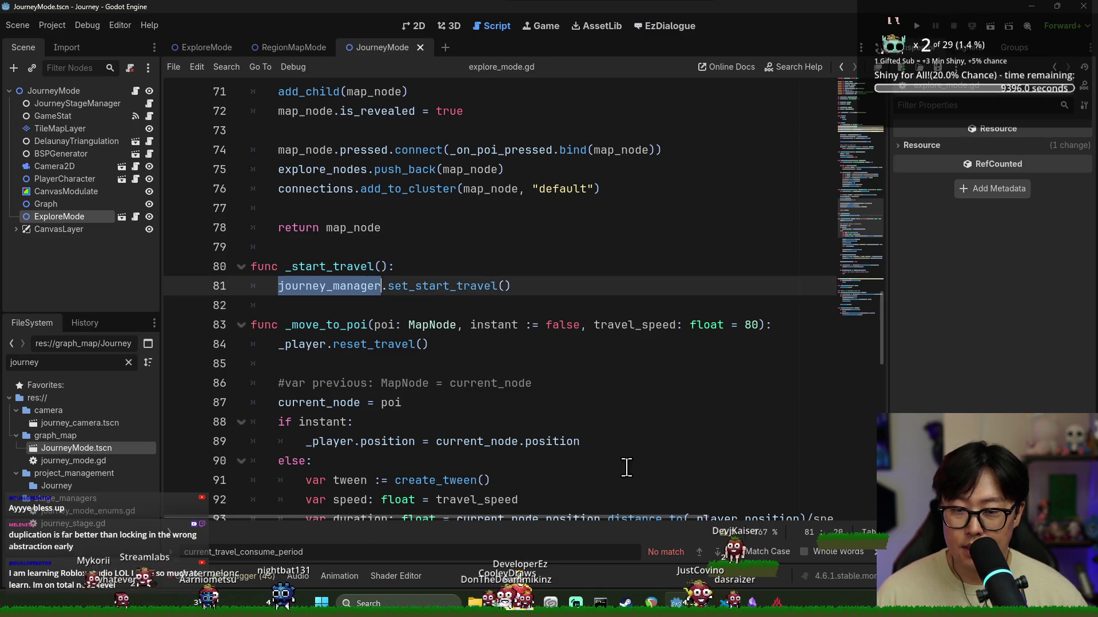
click(854, 552)
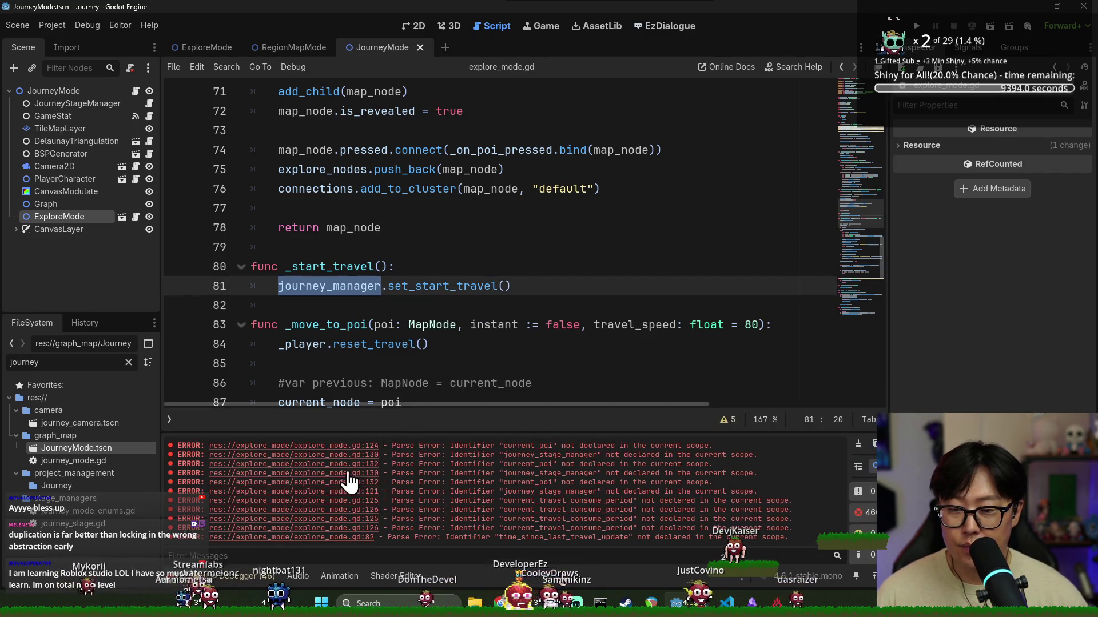
Assign JourneyStageManager, GameStat and Log to ExploreMode's Journey Manager, Game Stat and Logger properties
click(858, 444)
click(533, 286)
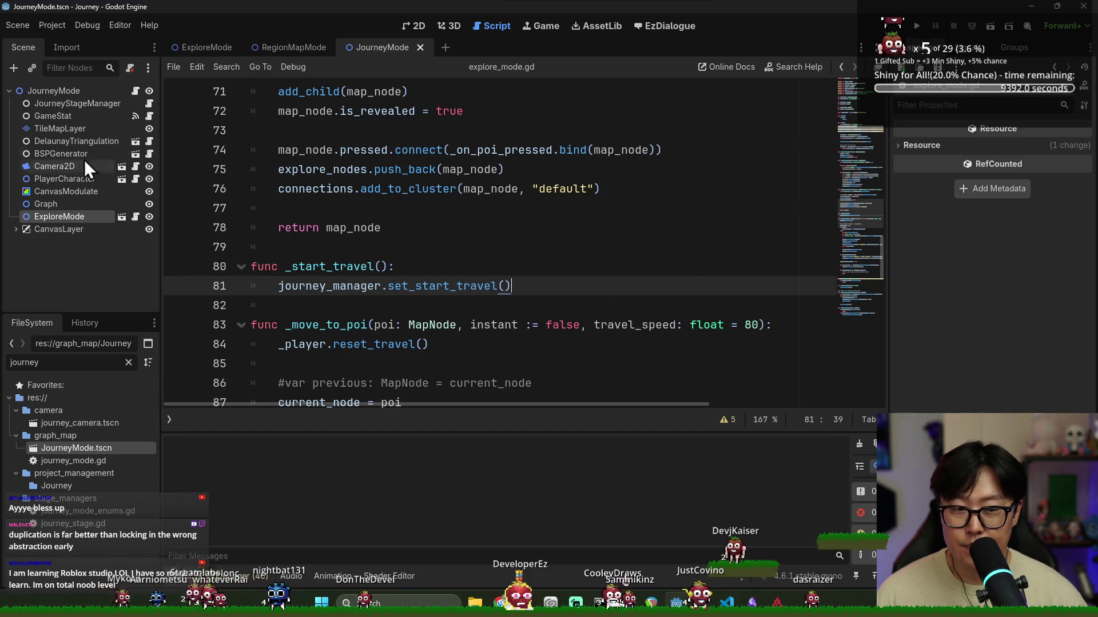
click(86, 216)
click(1029, 165)
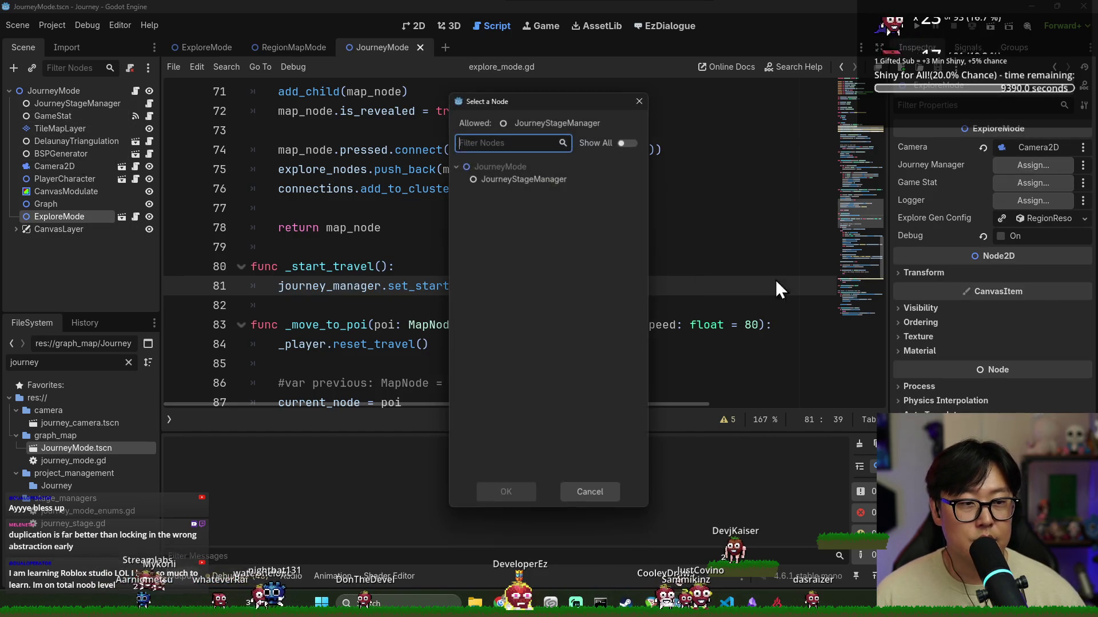
double_click(495, 178)
click(1023, 183)
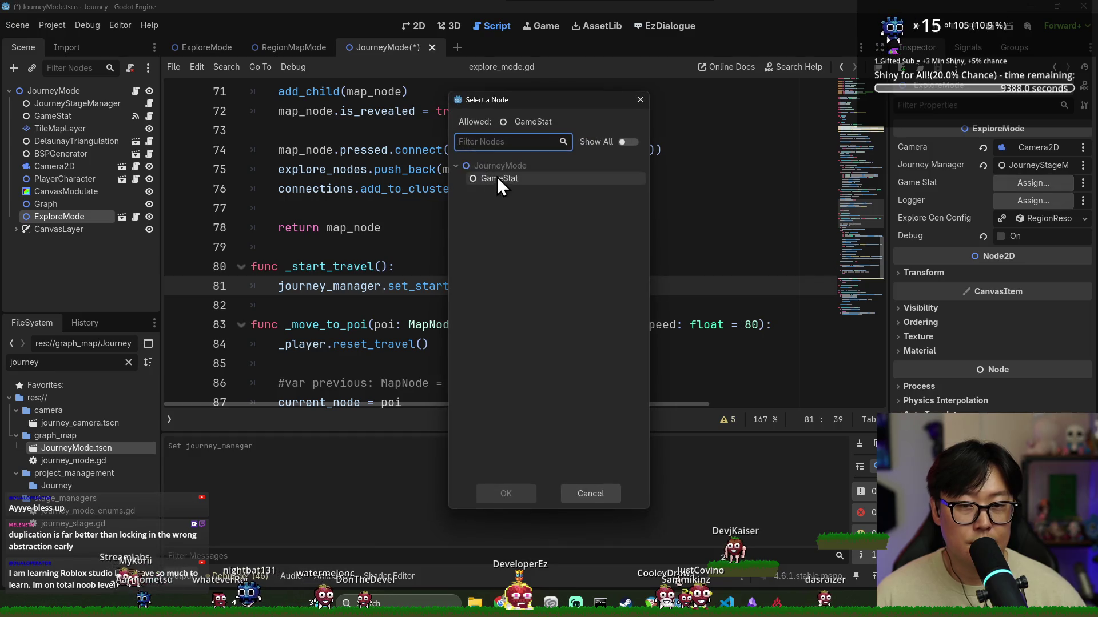
double_click(496, 178)
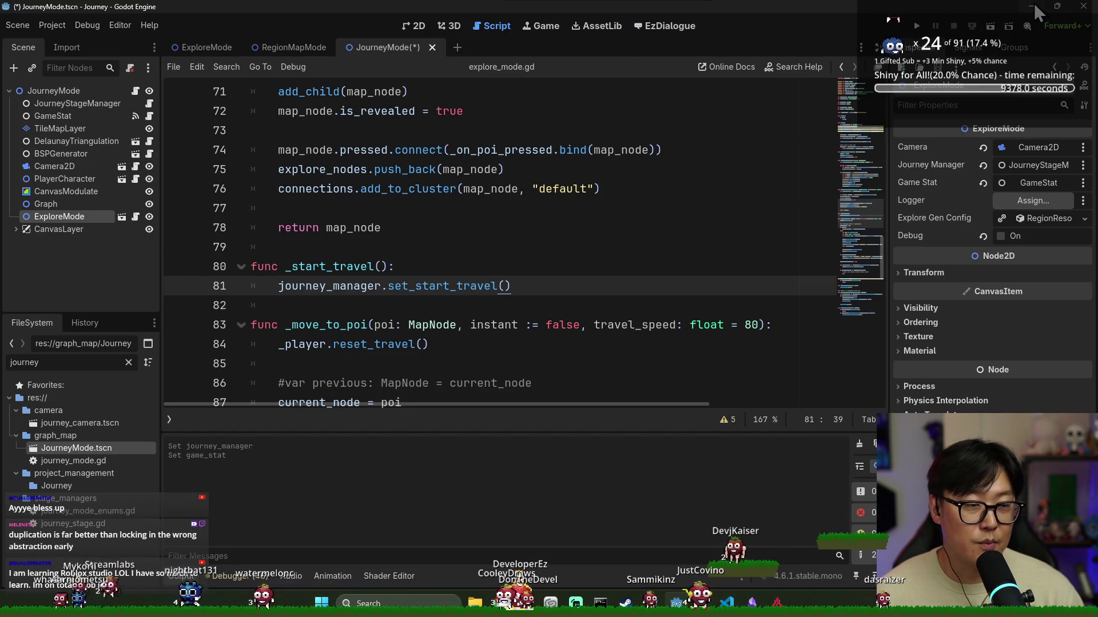
click(1010, 198)
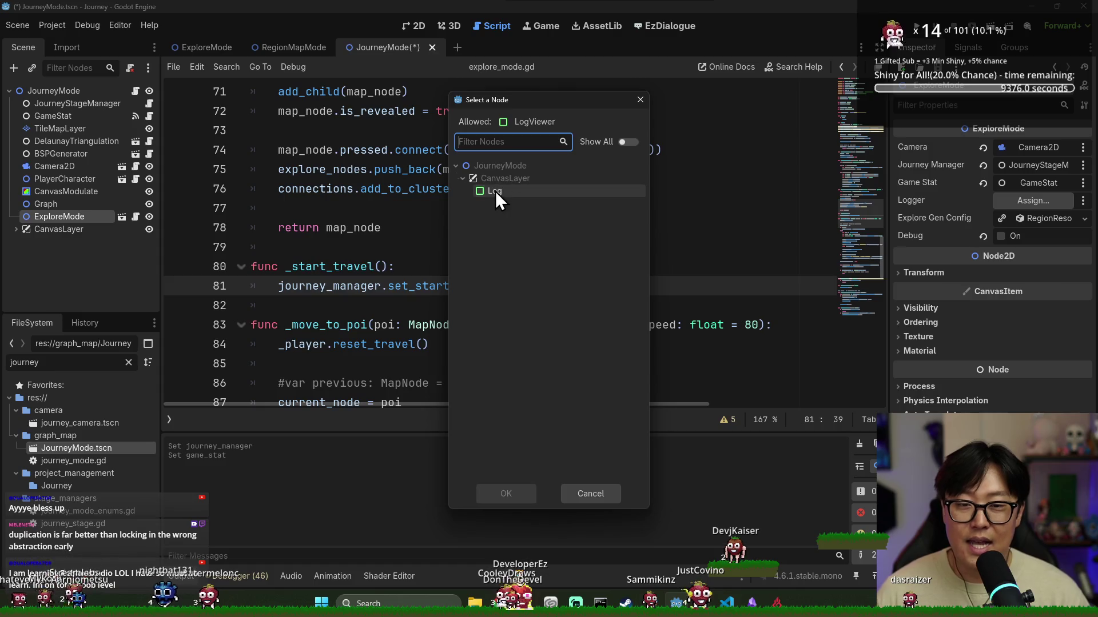
double_click(496, 191)
Minimize the editor, switch between windows, and bring Godot back to the front
click(1032, 4)
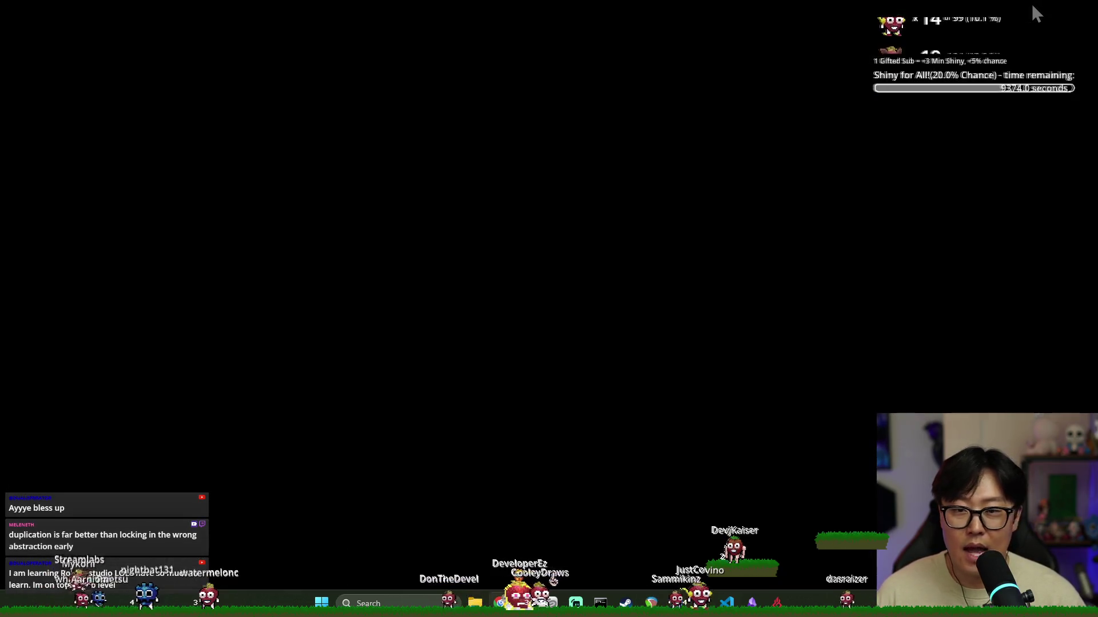
key(alt+Tab)
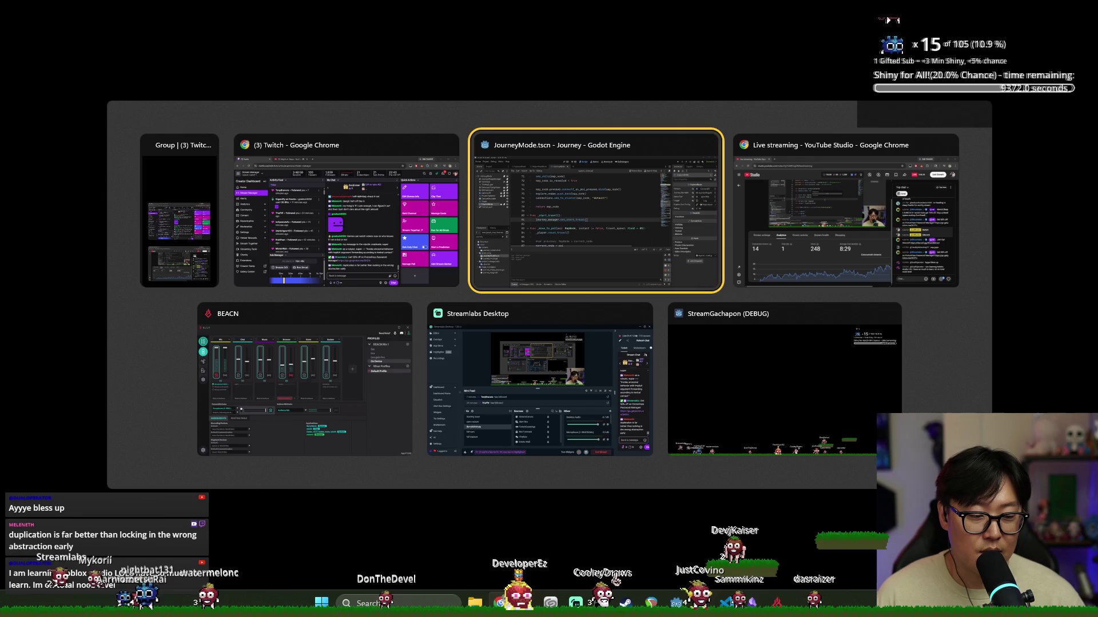
key(super+d)
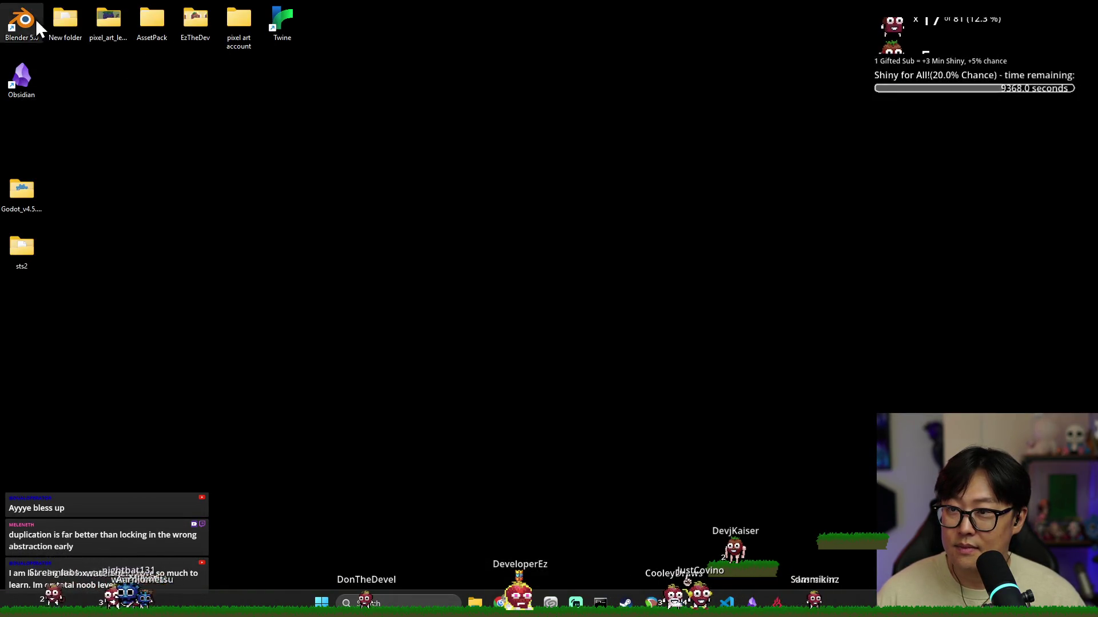
key(alt+Tab)
key(alt+Tab)
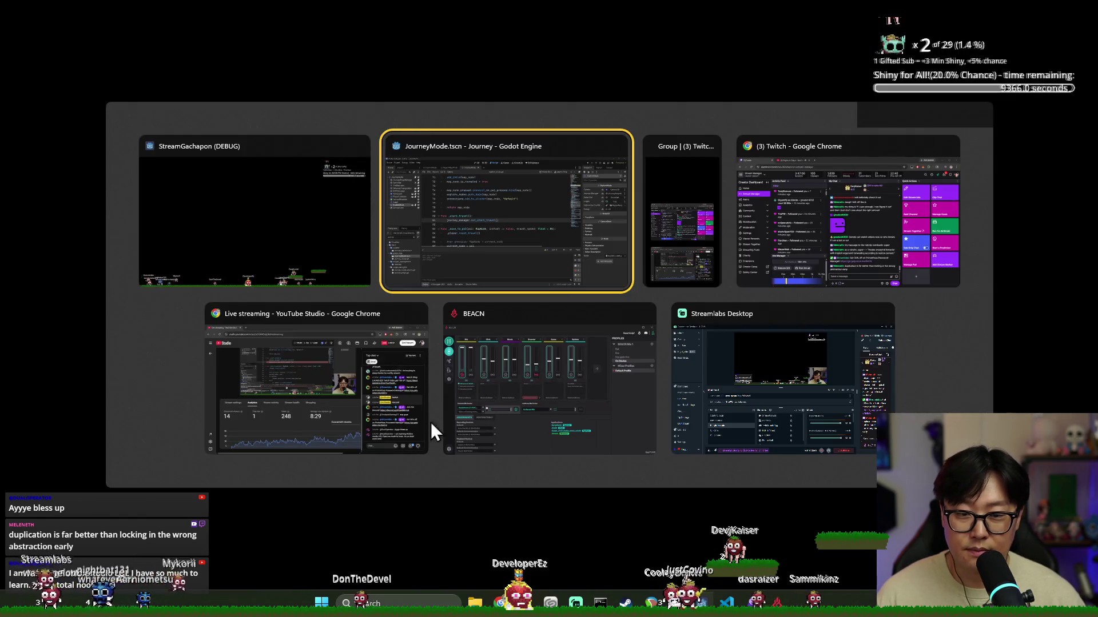
click(500, 230)
key(alt+Tab)
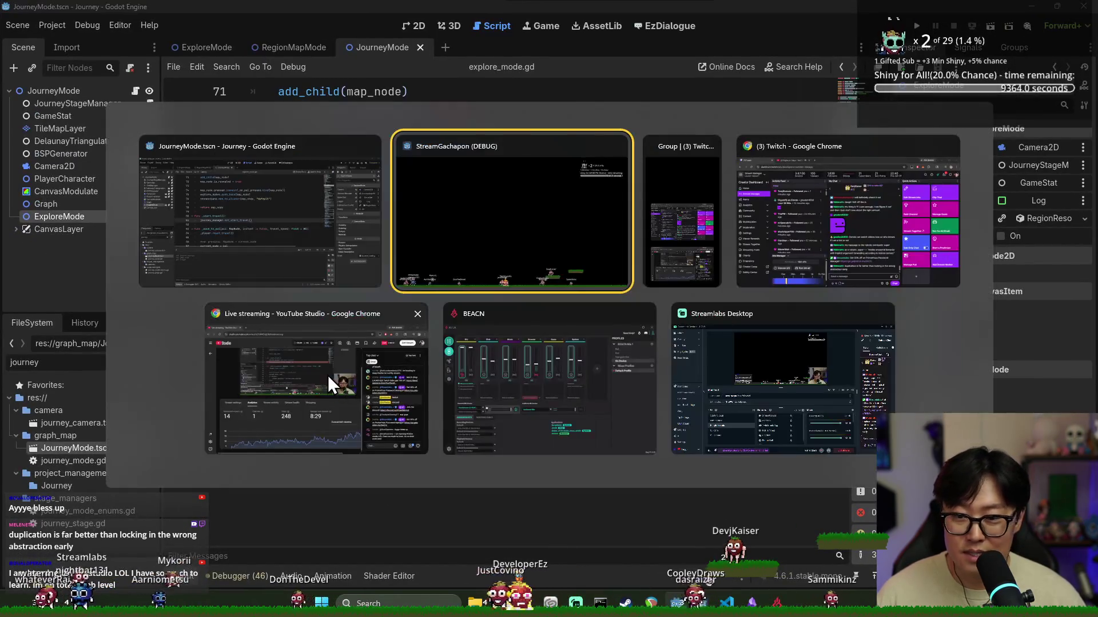
key(Escape)
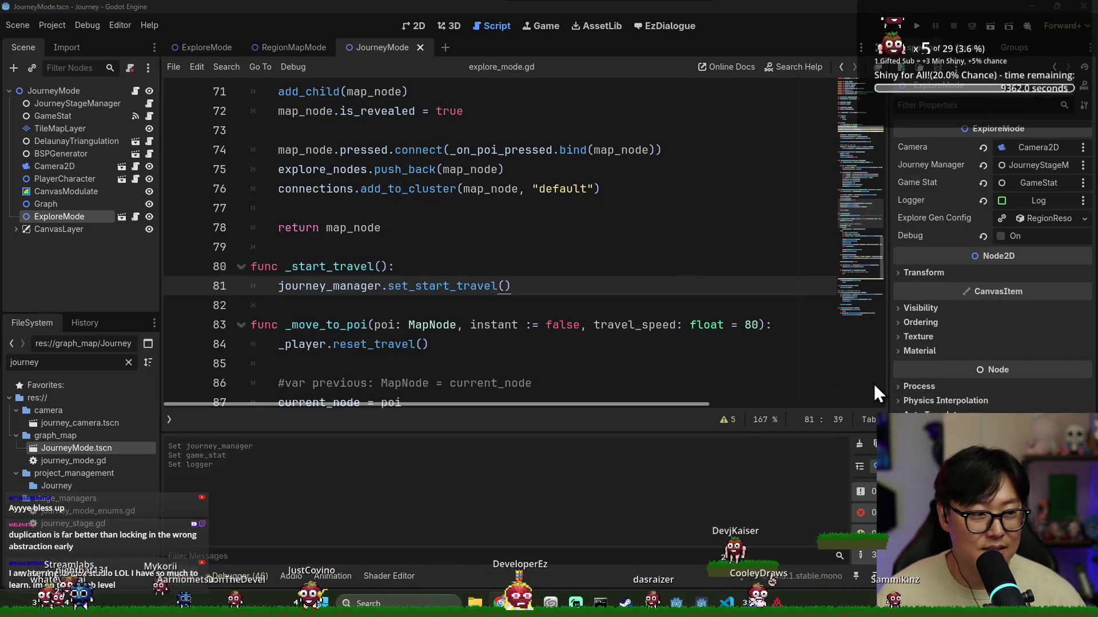
Clear the output log, save explore_mode.gd to trim stray indentation, and run the project with F5
click(513, 270)
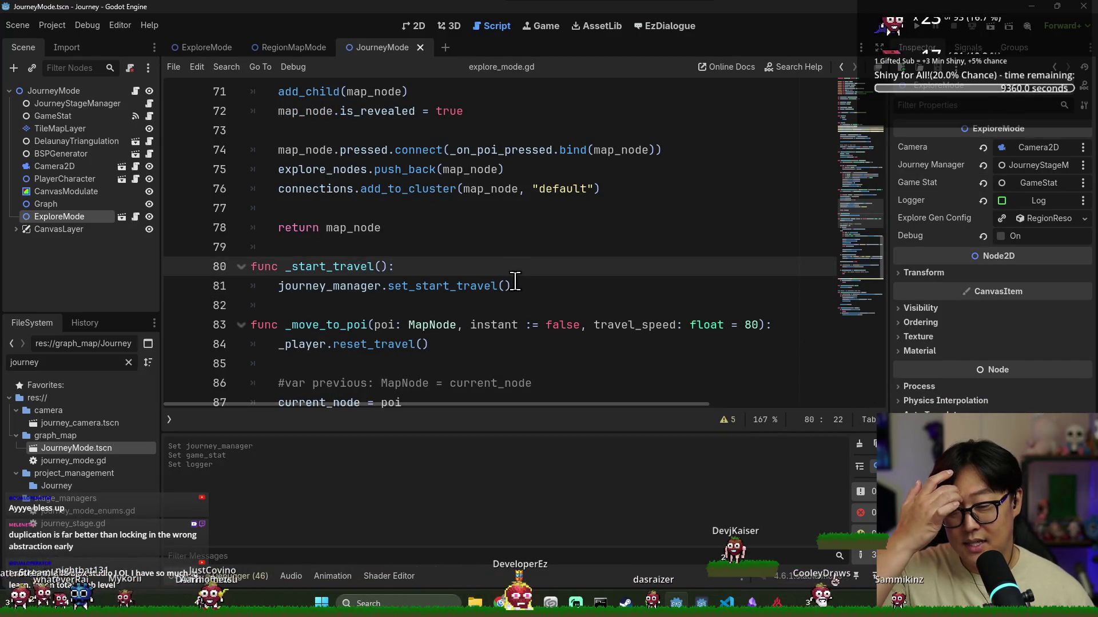
click(859, 445)
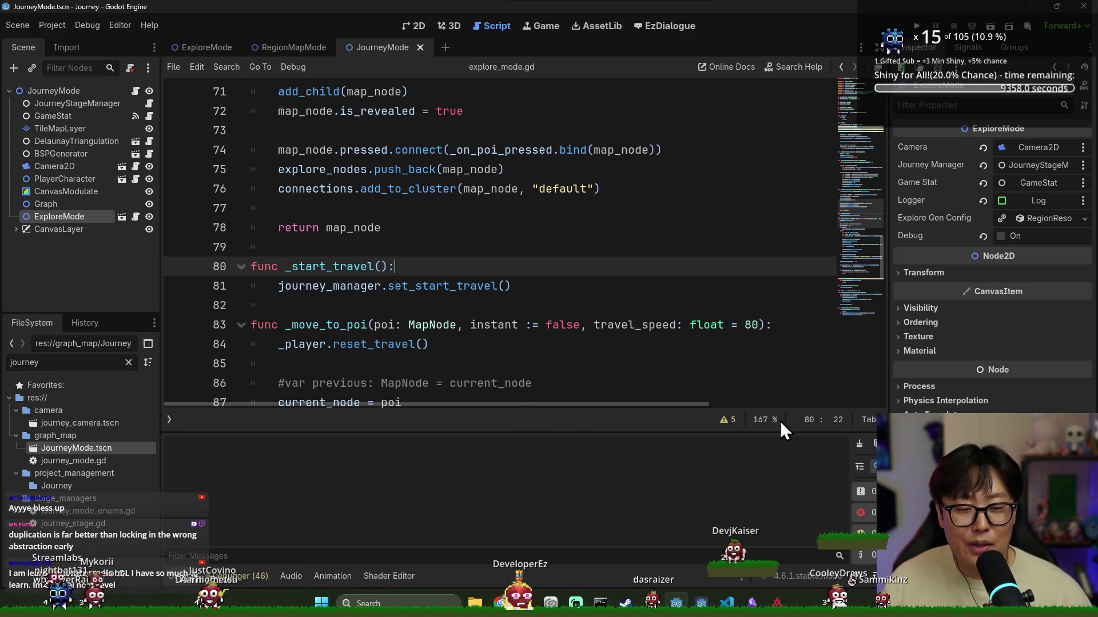
click(523, 313)
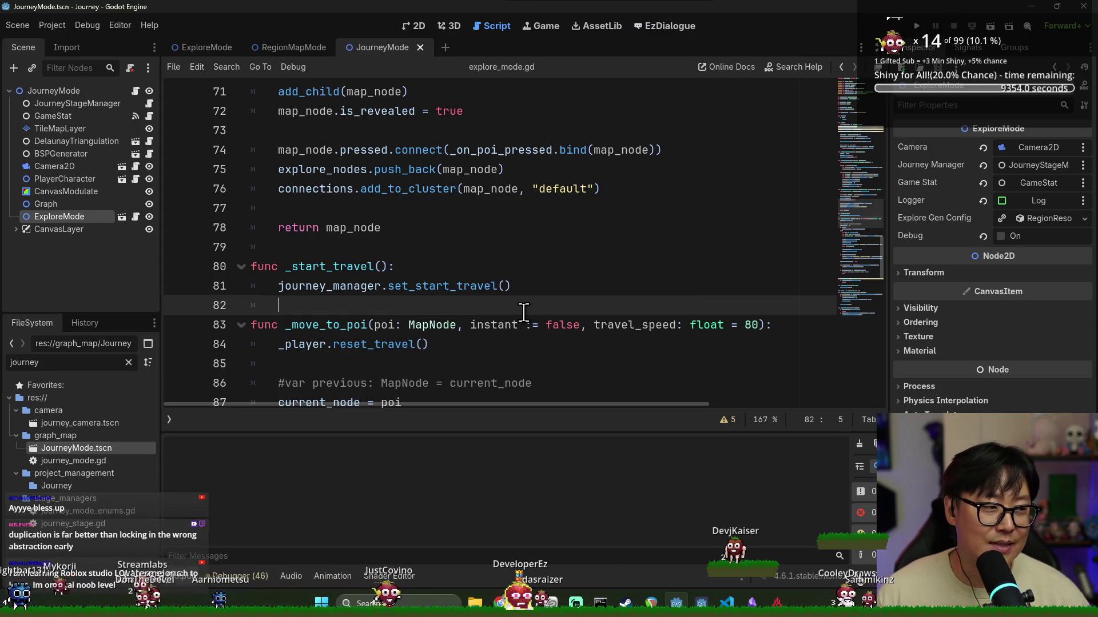
key(ctrl+s)
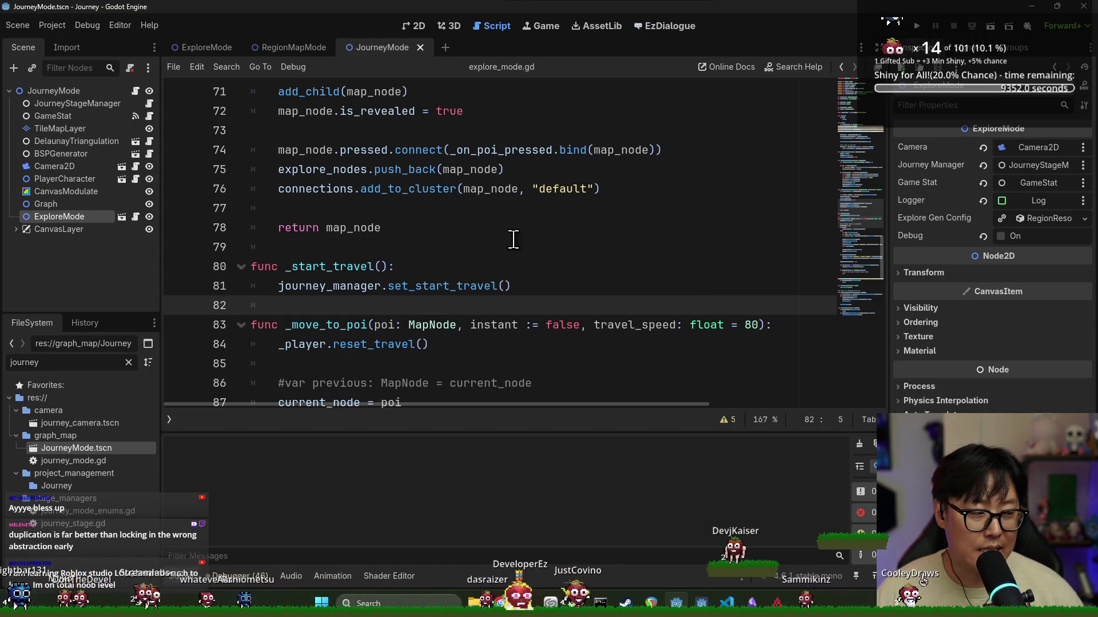
click(515, 248)
key(ctrl+s)
key(ctrl+s)
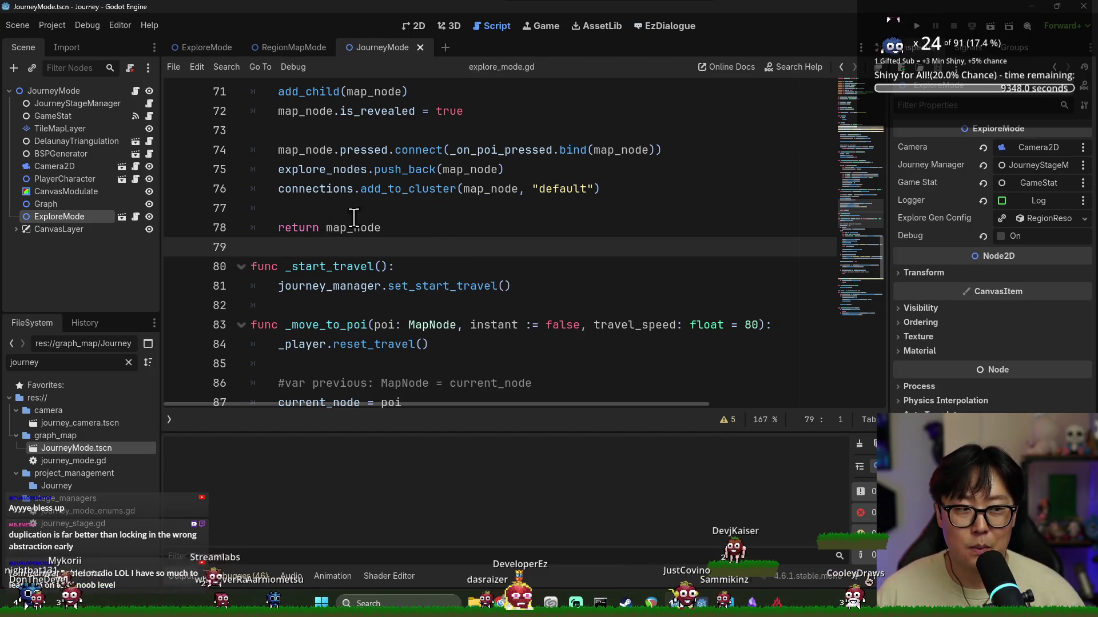
key(F5)
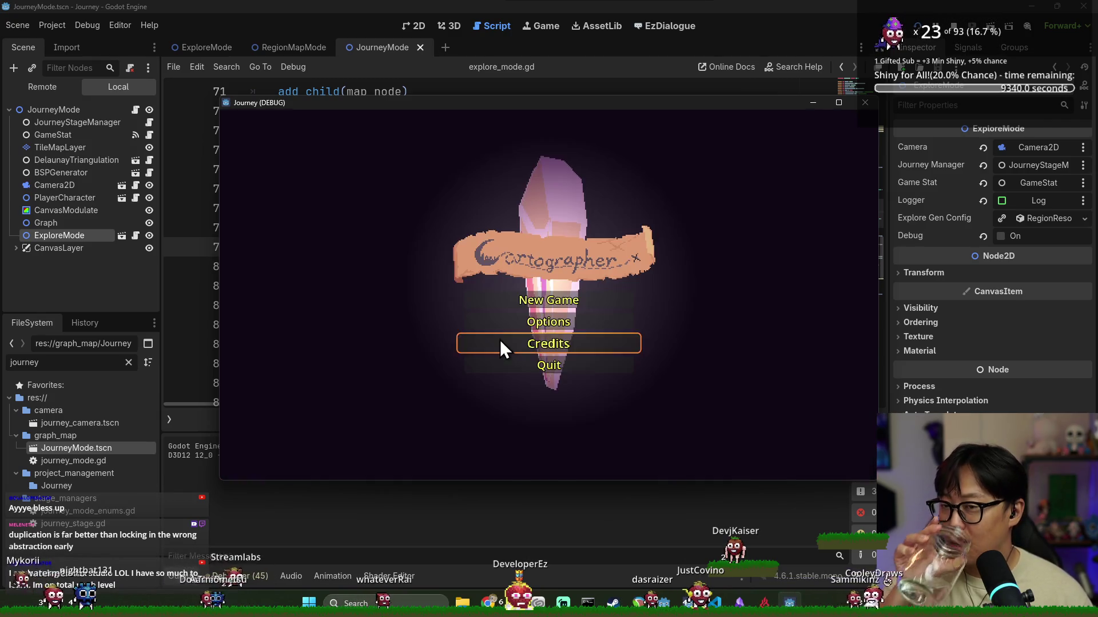
click(595, 324)
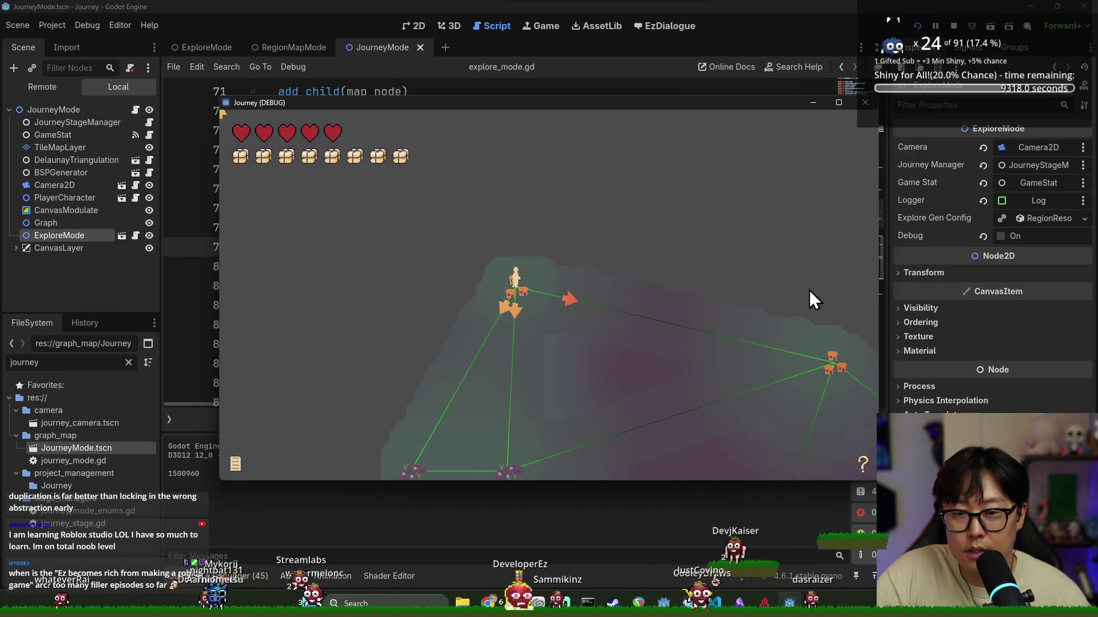
click(613, 409)
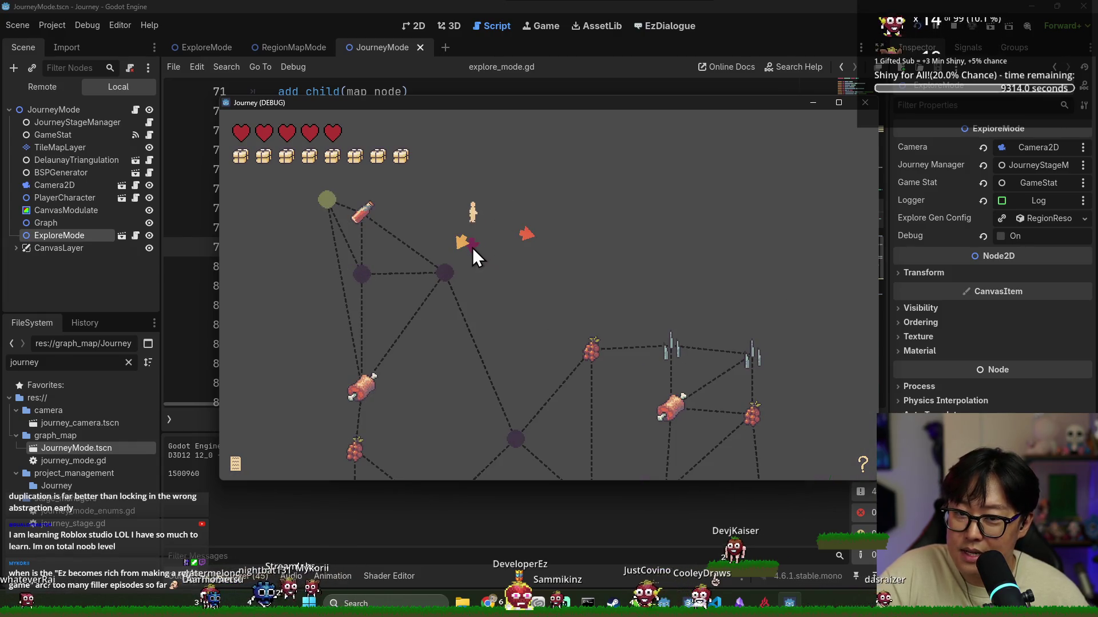
mouse_move(355, 210)
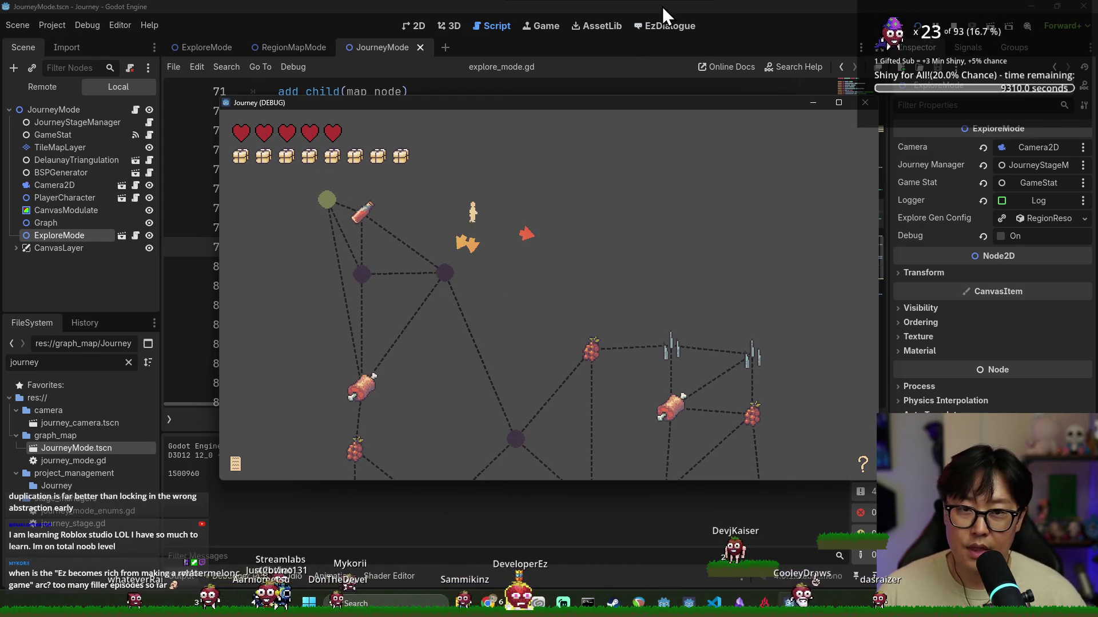
key(F8)
key(ctrl+s)
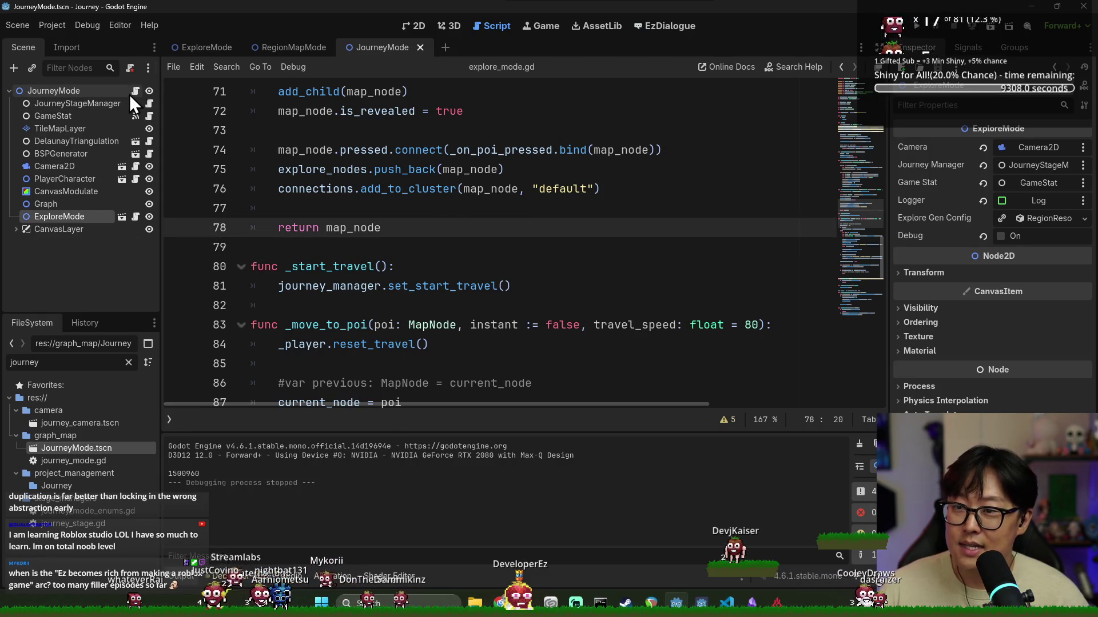
In journey_mode.gd, search '_explore' and start a new line after queue_redraw() on line 339
click(136, 91)
click(425, 225)
key(ctrl+f)
text(_explore)
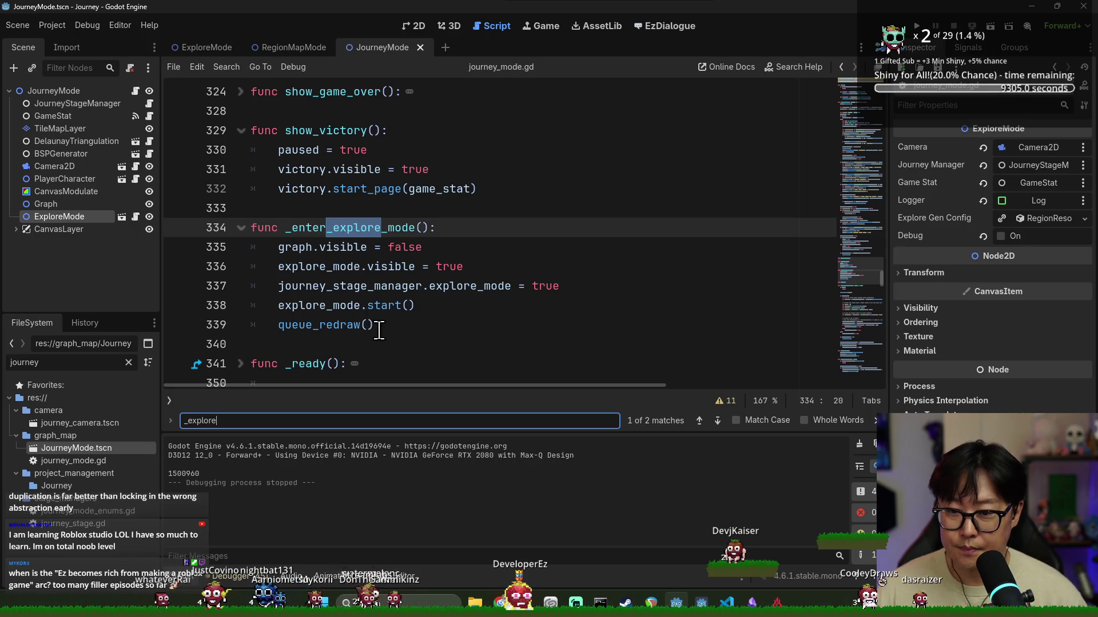
double_click(327, 324)
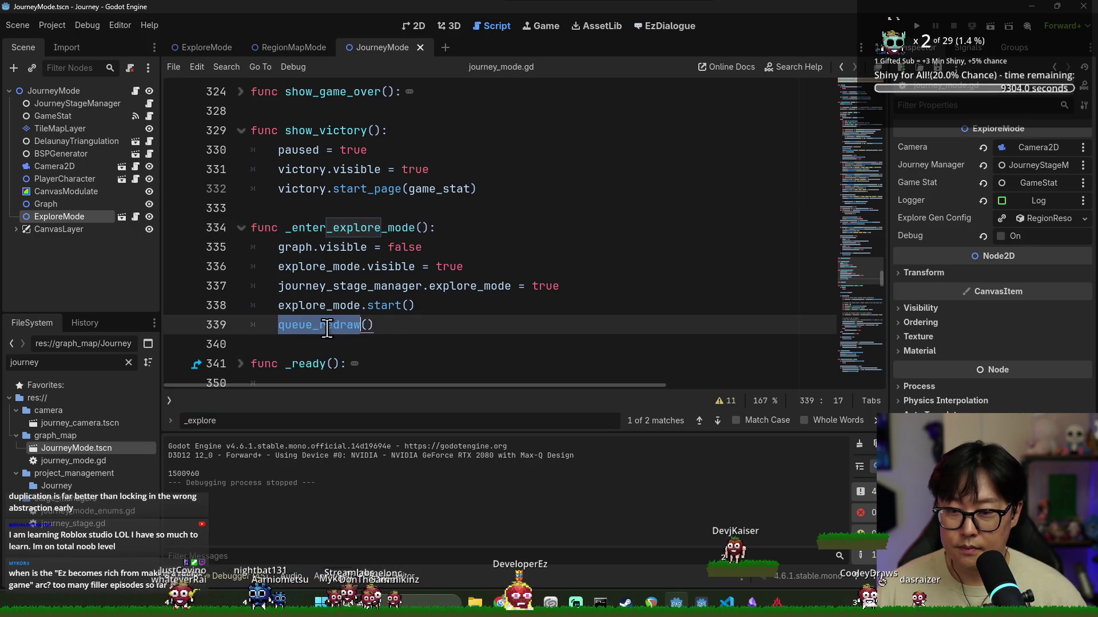
key(Return)
text(explo)
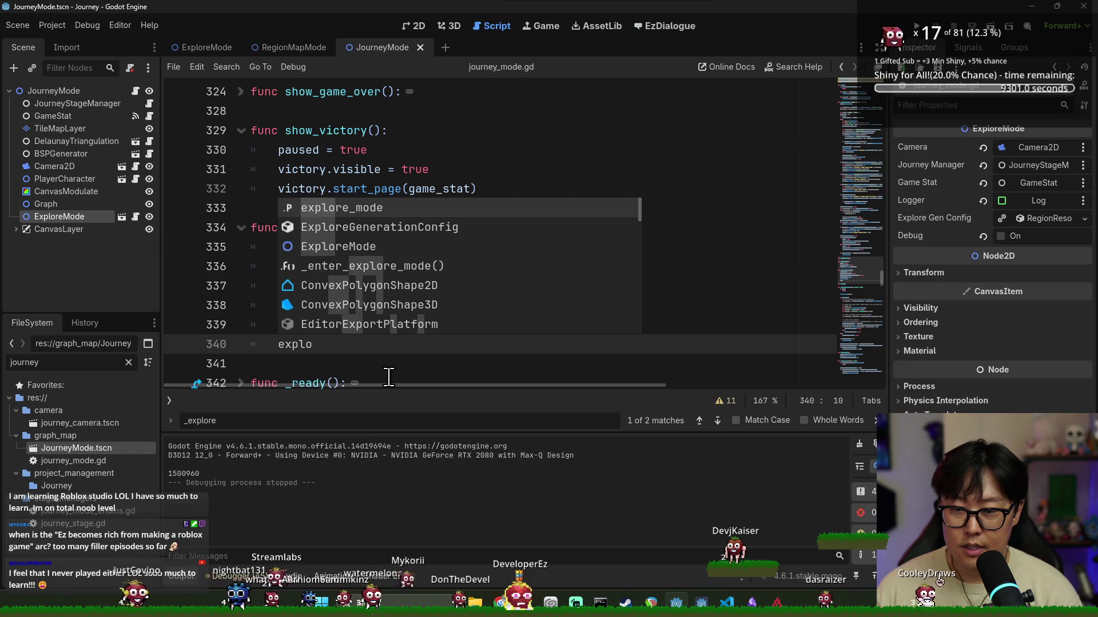
Write explore_mode.initialize_player(player) on line 340 and save the script
key(Return)
text(;.)
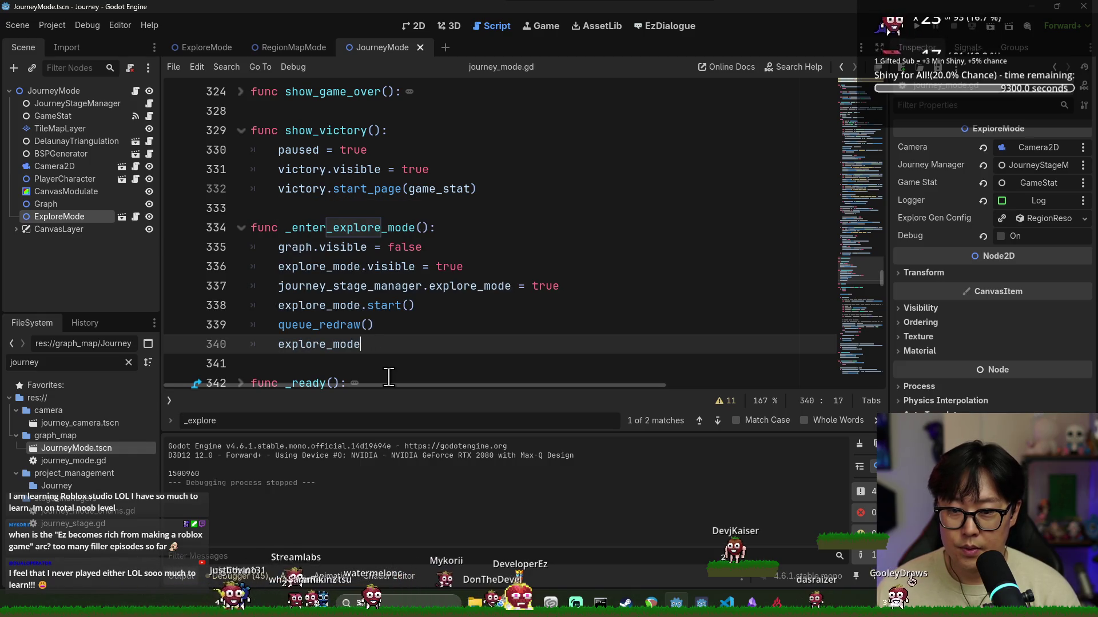
text(play)
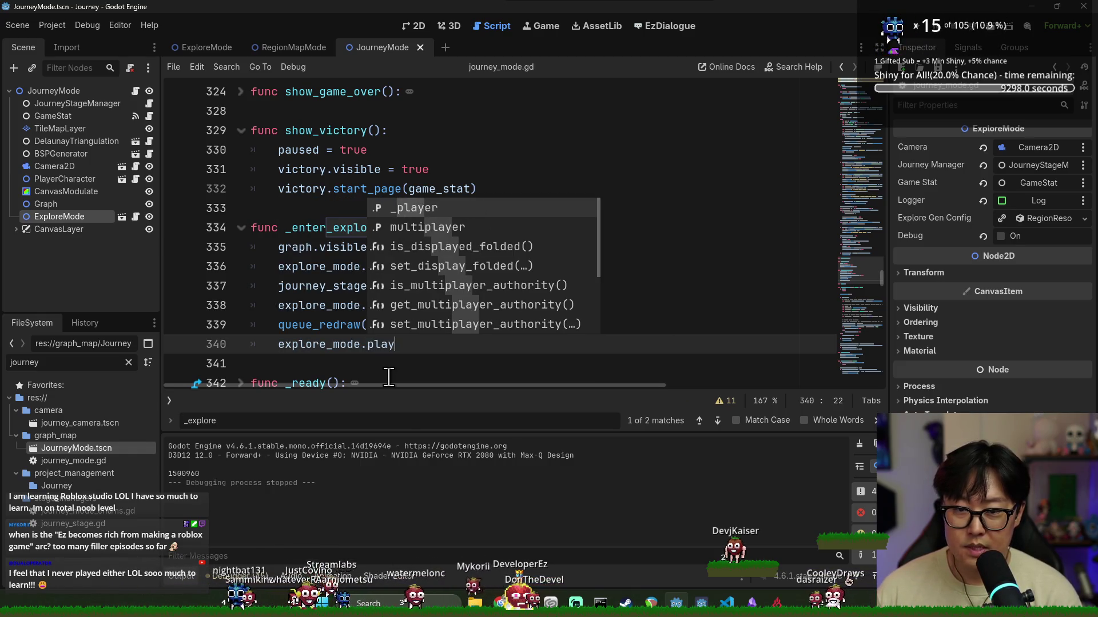
key(Down)
key(Down)
key(Down)
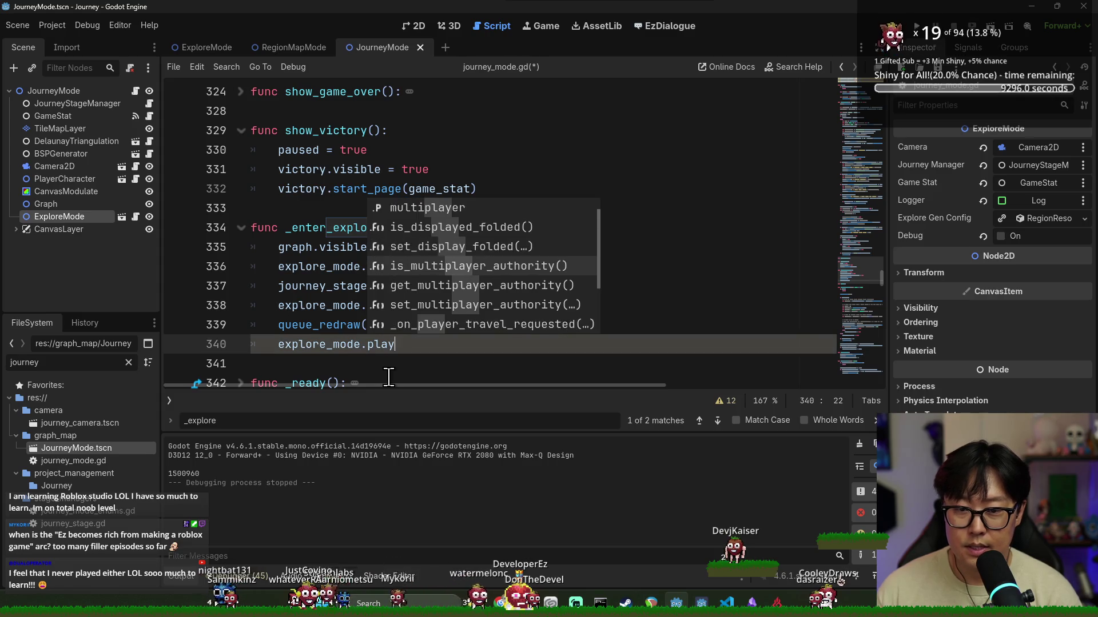
key(Down)
key(Return)
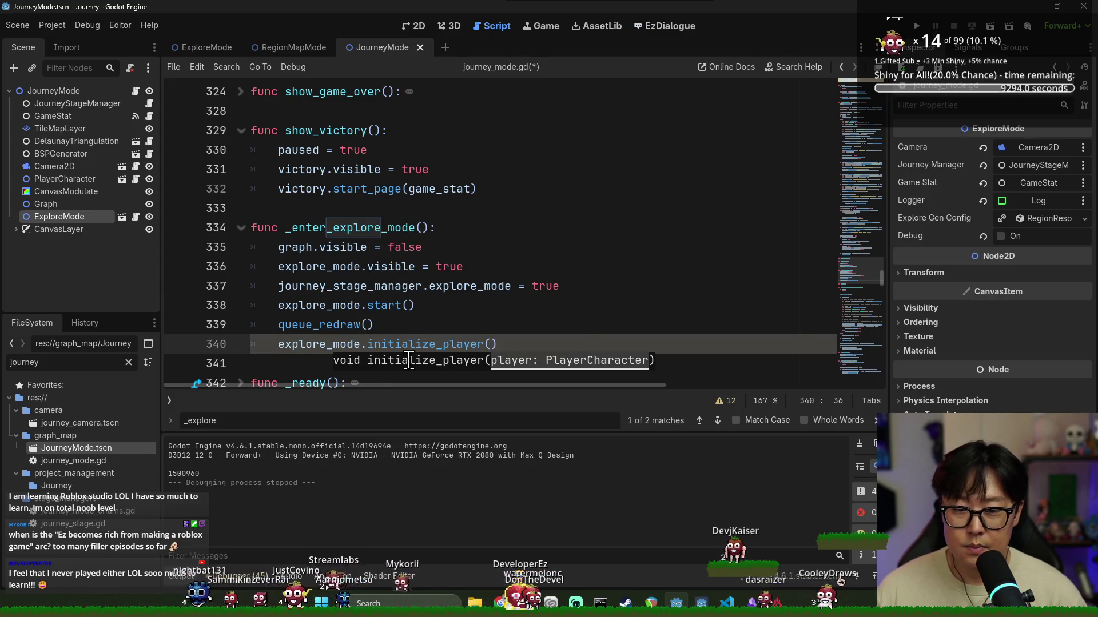
text(player))
key(ctrl+s)
Open ExploreMode's script, search 'intitiali', and jump to the _move_to_poi definition
click(448, 255)
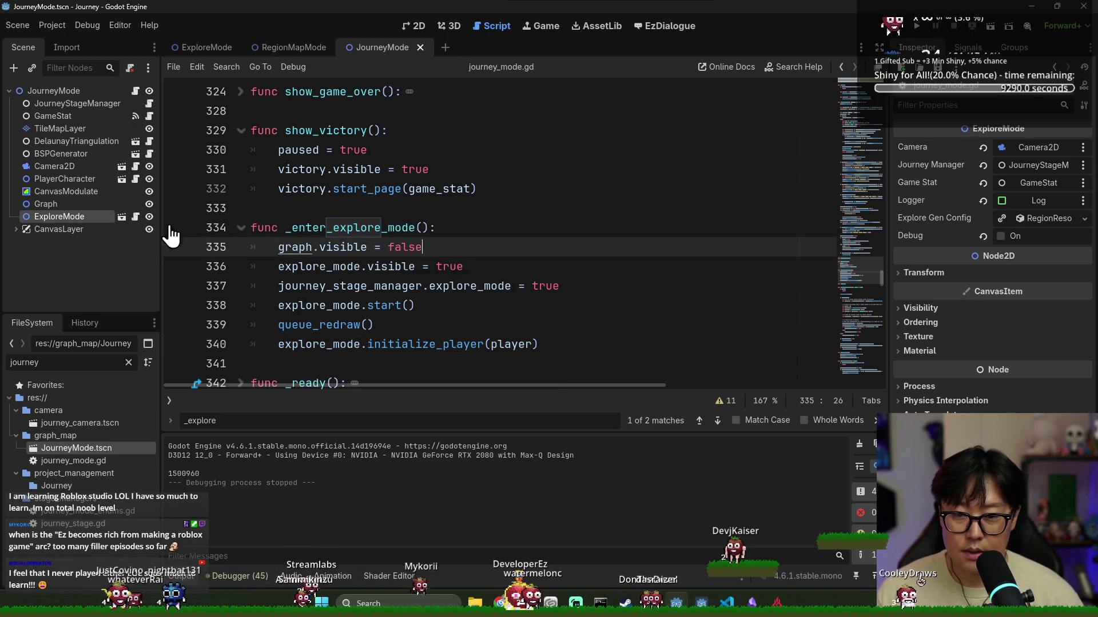
click(136, 217)
double_click(324, 269)
scroll(326, 274, up, 5)
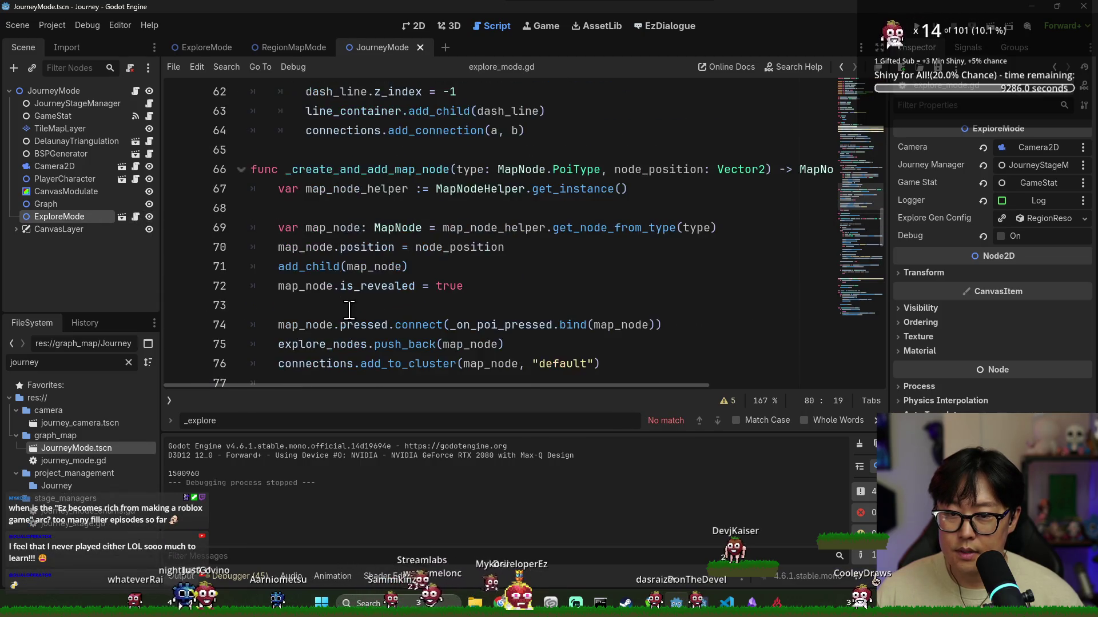
click(330, 286)
key(ctrl+f)
text(int)
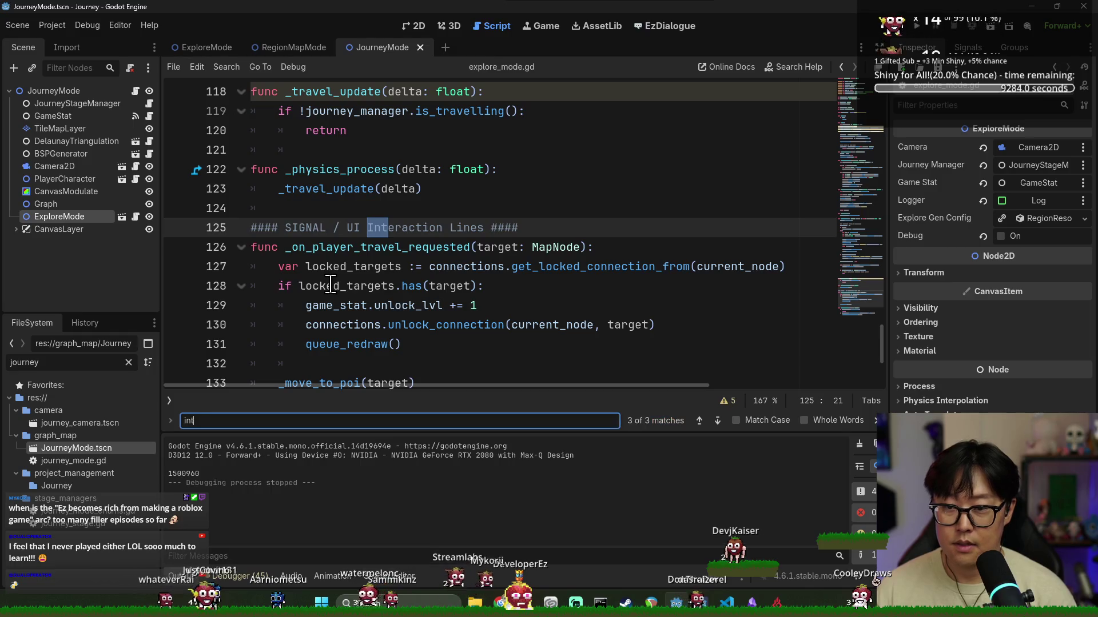
text(itiali)
click(338, 267)
key(Down)
ctrl+click(317, 287)
click(581, 228)
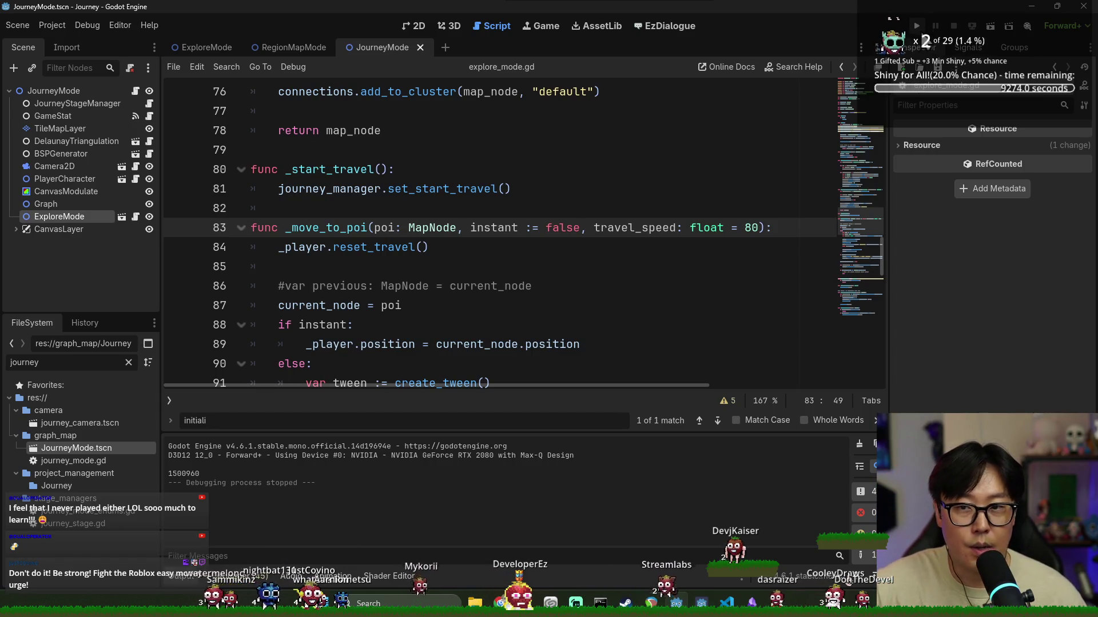
Run the game, start a New Game, dismiss the movement hint, and Search to reveal the node map
key(F5)
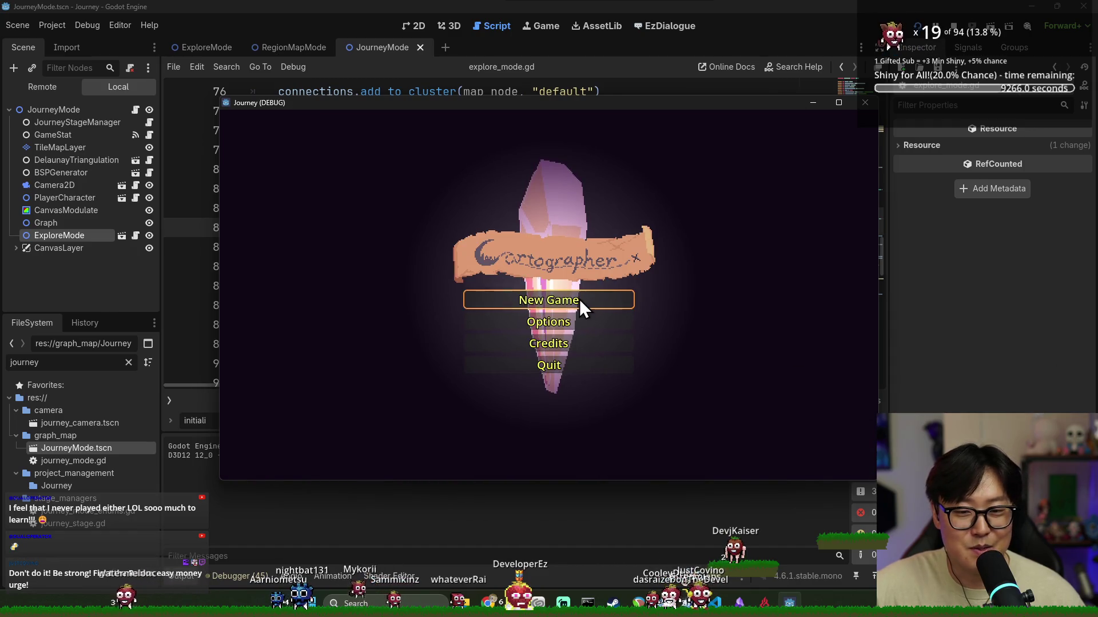
click(579, 300)
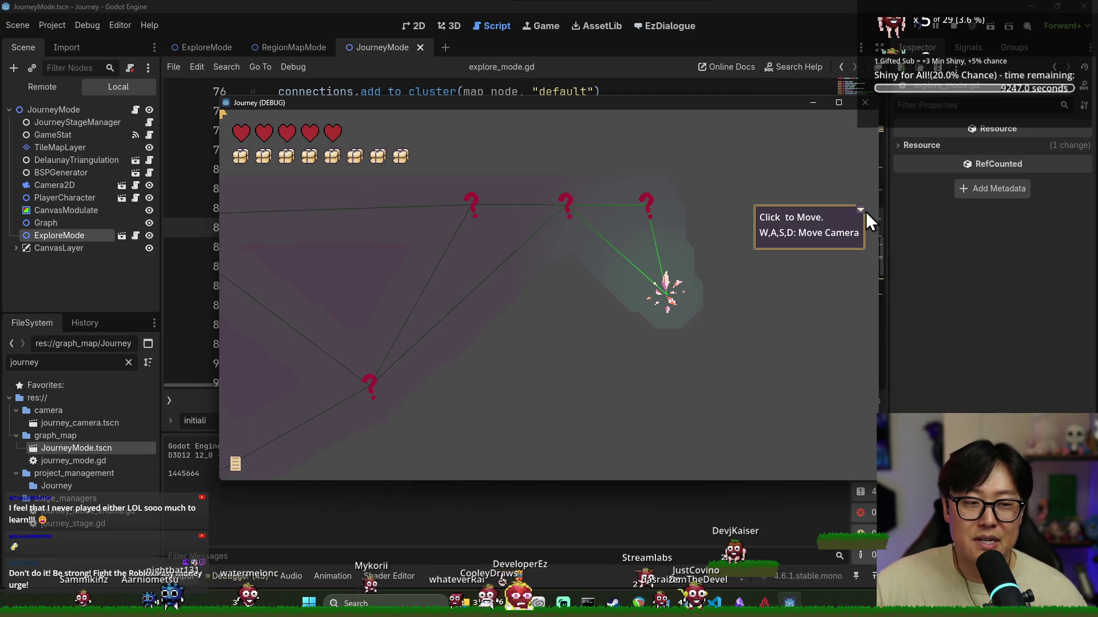
click(862, 209)
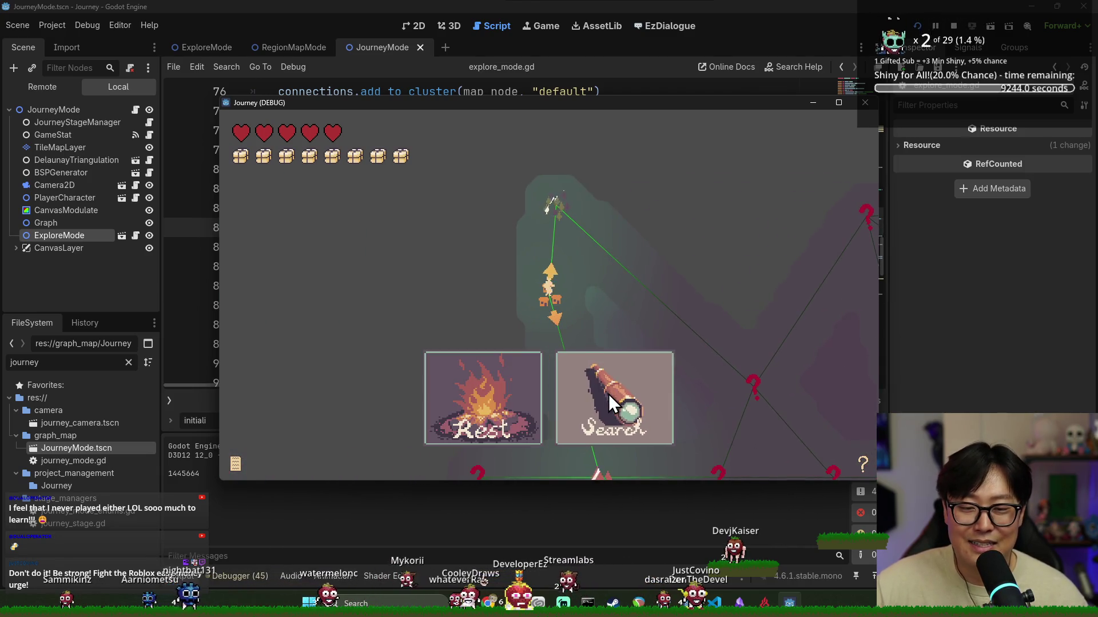
click(609, 395)
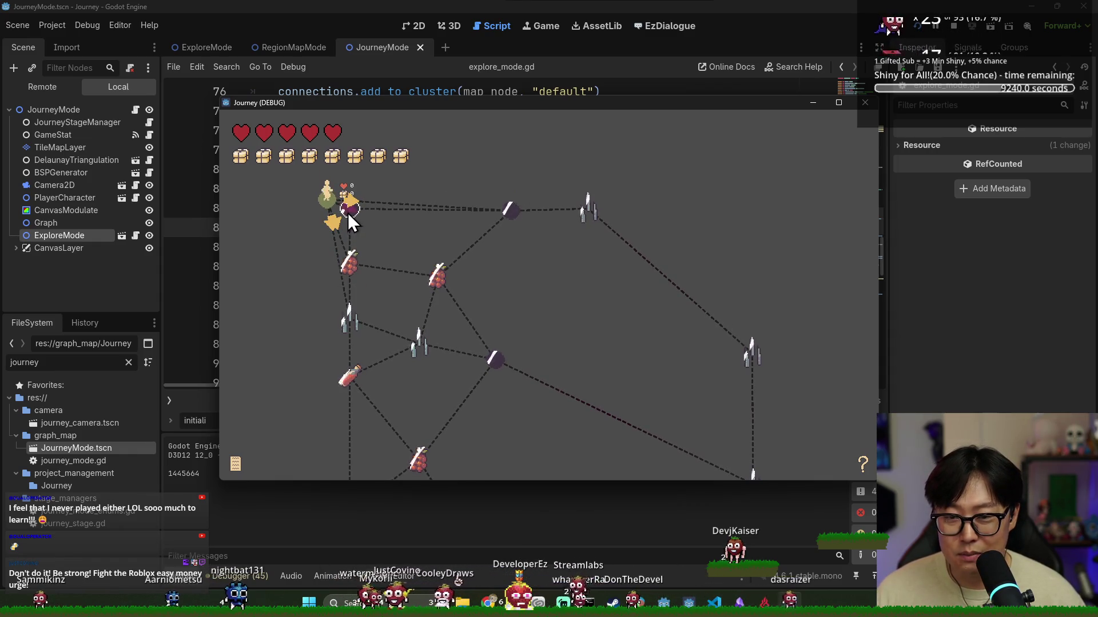
Travel the player to a nearby map node, then stop the running game
click(350, 209)
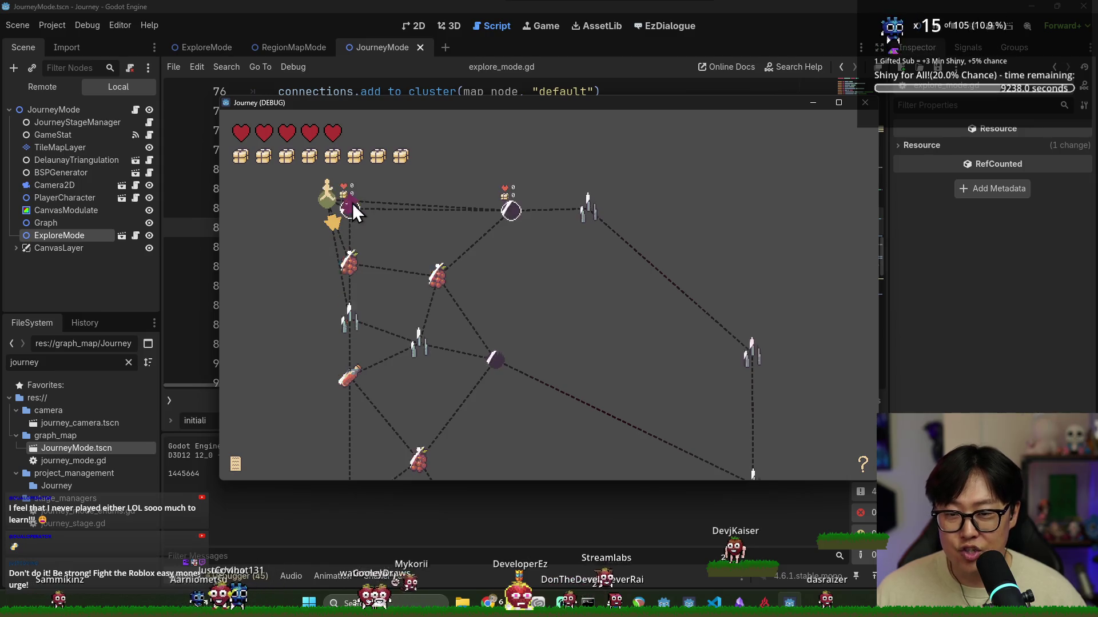
click(326, 227)
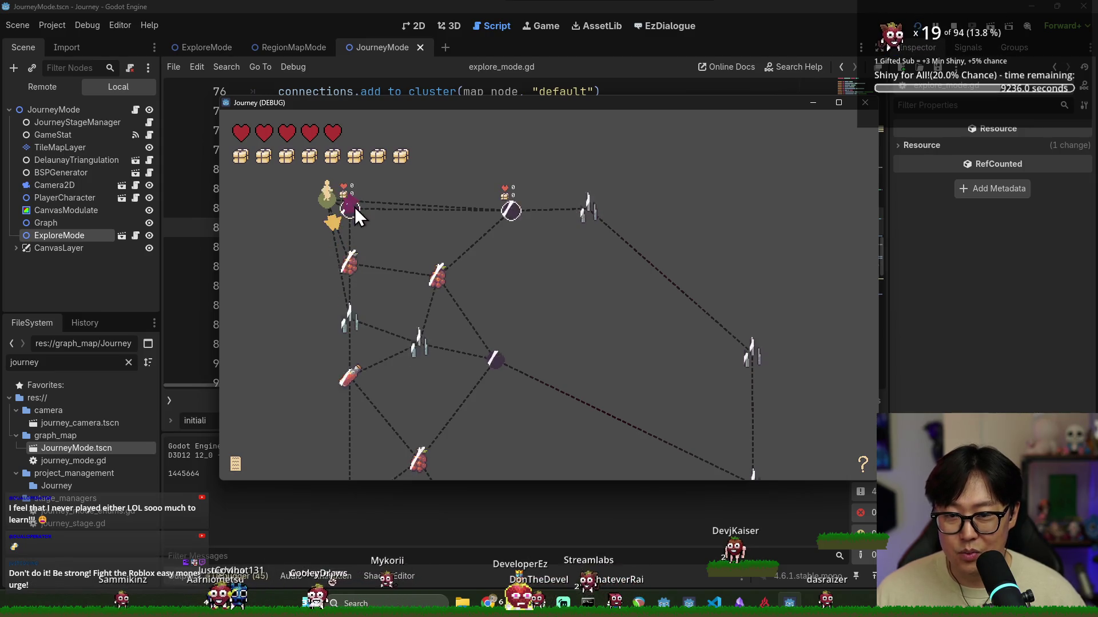
click(514, 211)
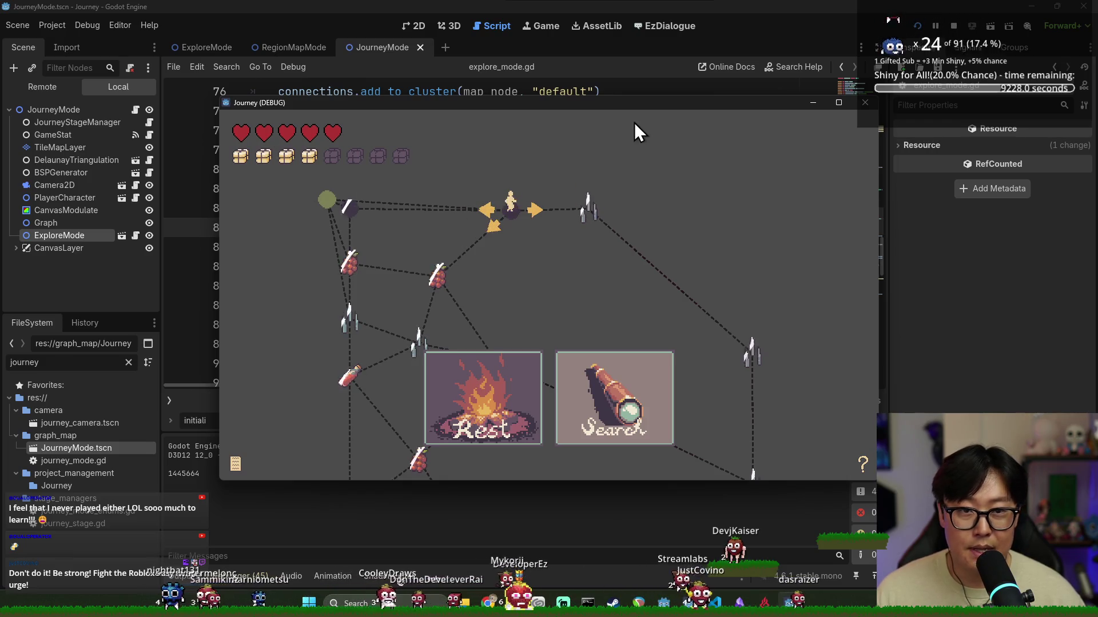
click(954, 26)
key(ctrl+s)
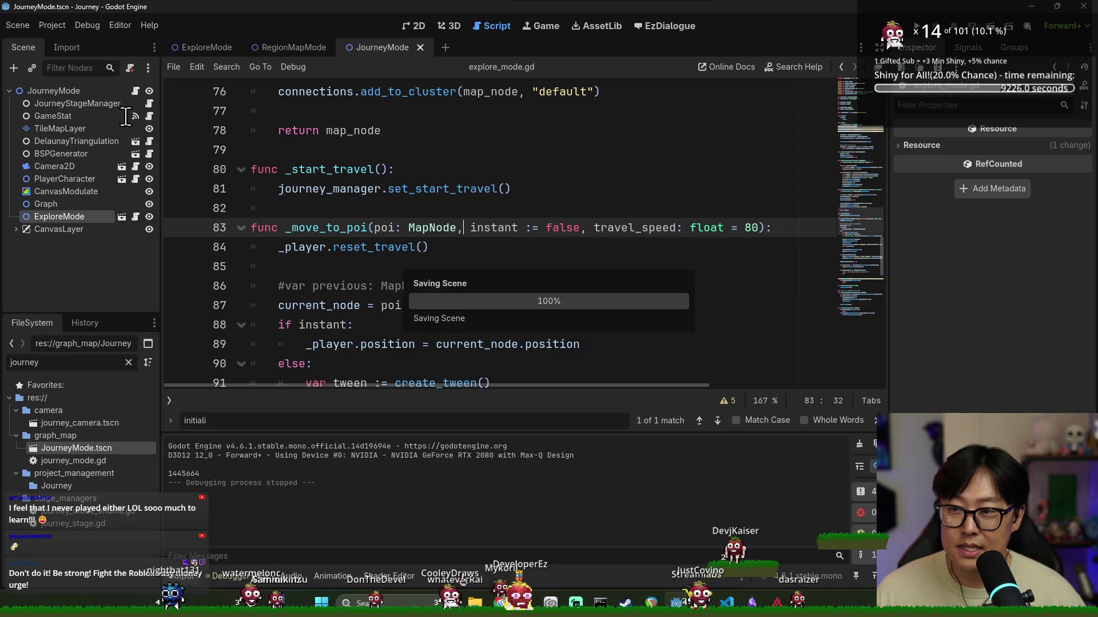
Open journey_stage.gd and review the explore_mode: bool = false flag and set_start_travel
click(149, 104)
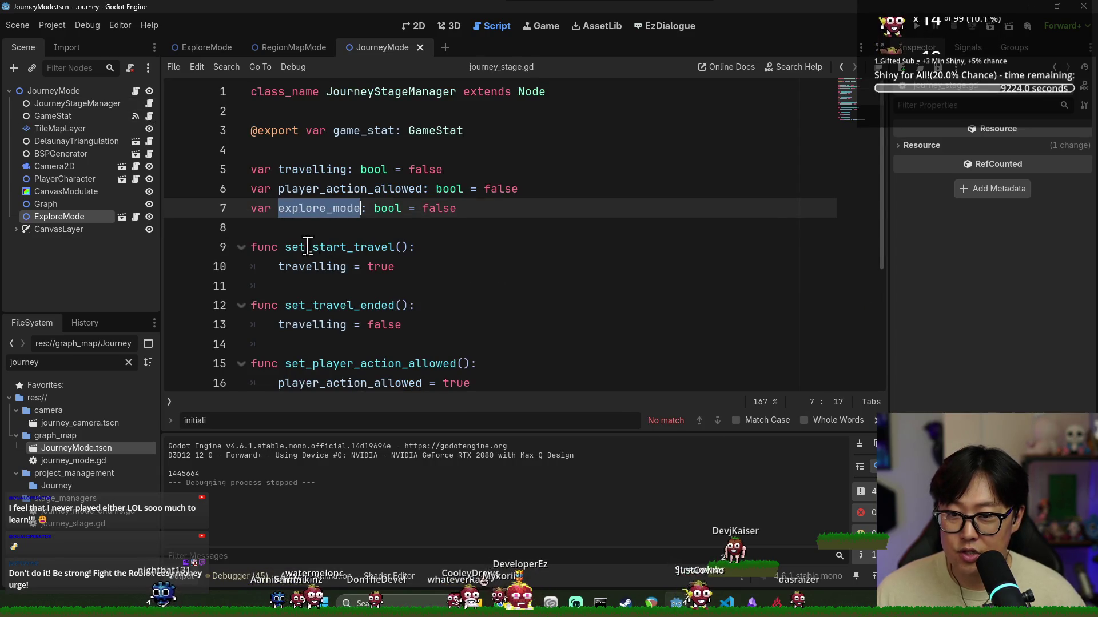
click(381, 208)
key(ctrl+f)
text(o)
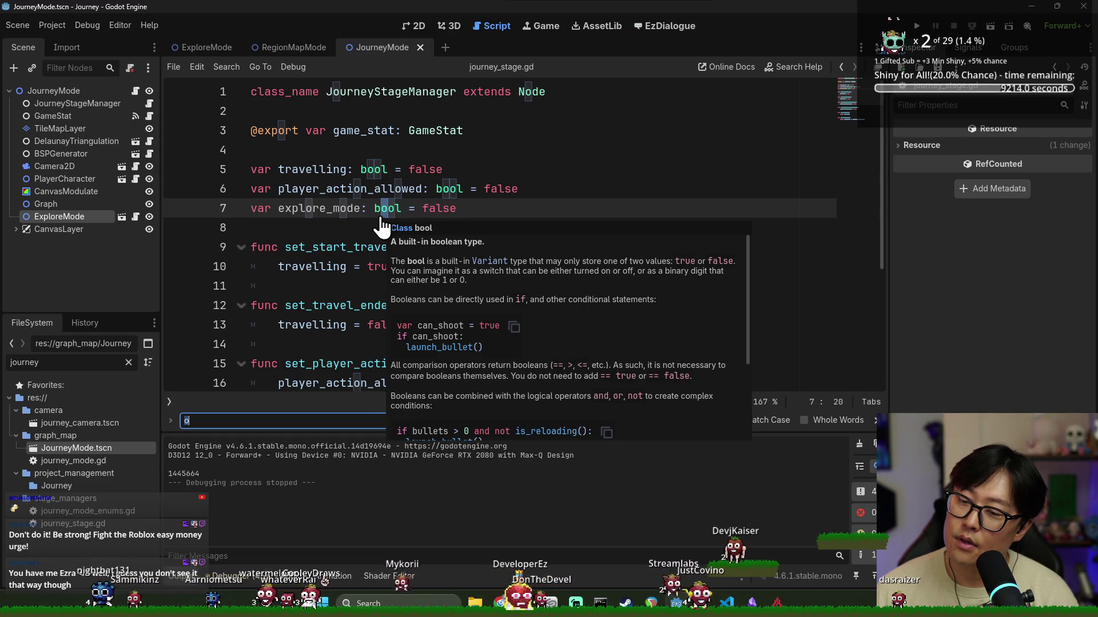
key(Escape)
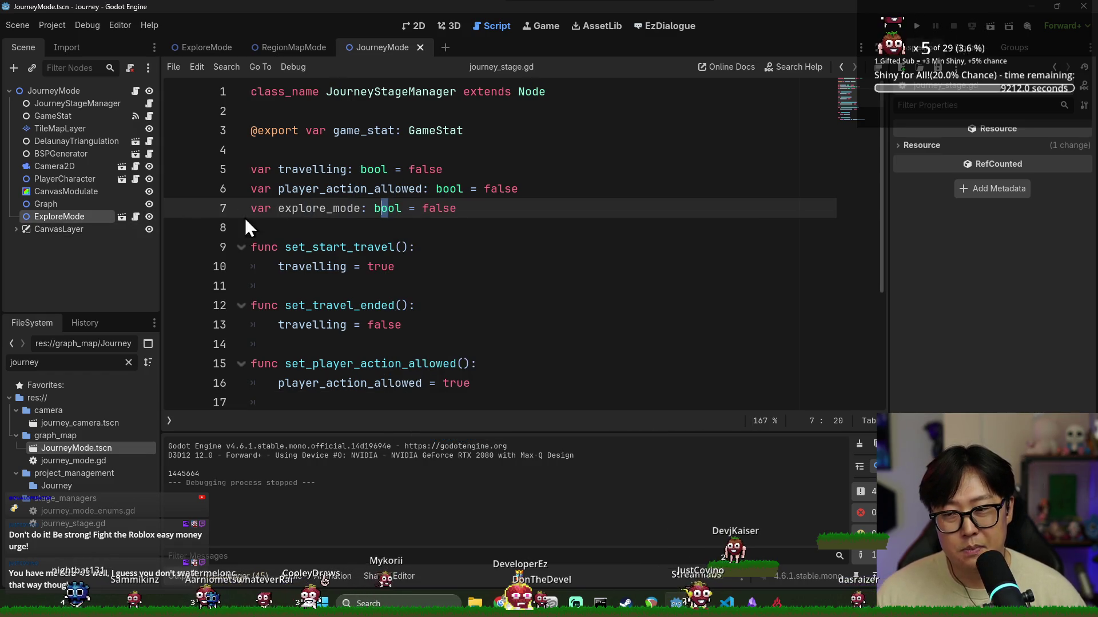
click(381, 247)
scroll(455, 315, down, 3)
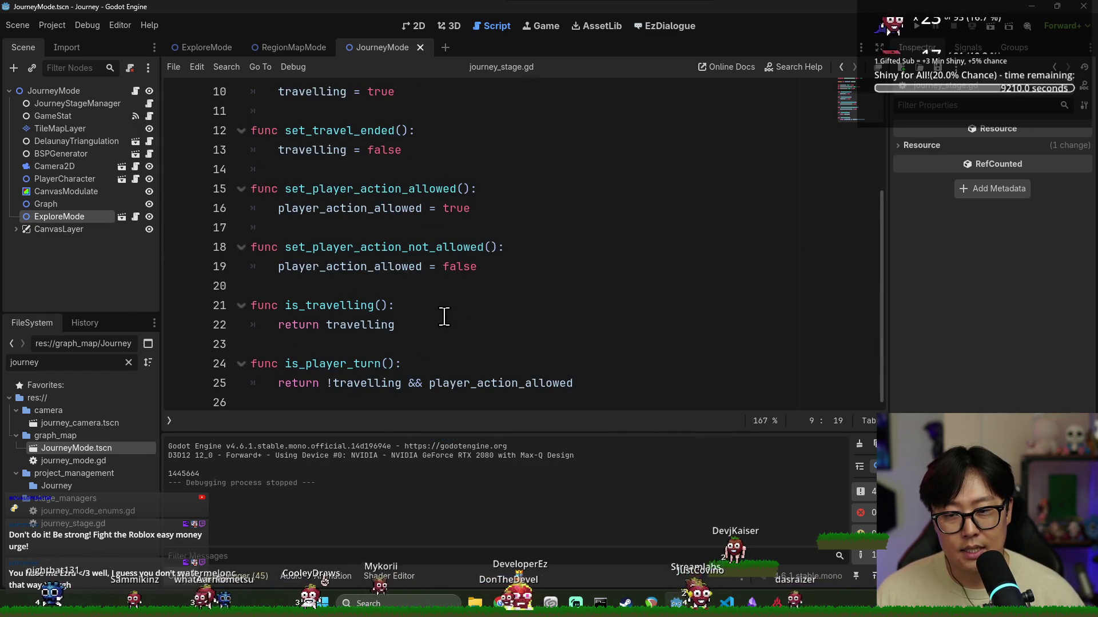
In journey_mode.gd, search '_physics' and jump to the _travel_update definition
scroll(443, 315, up, 3)
click(135, 90)
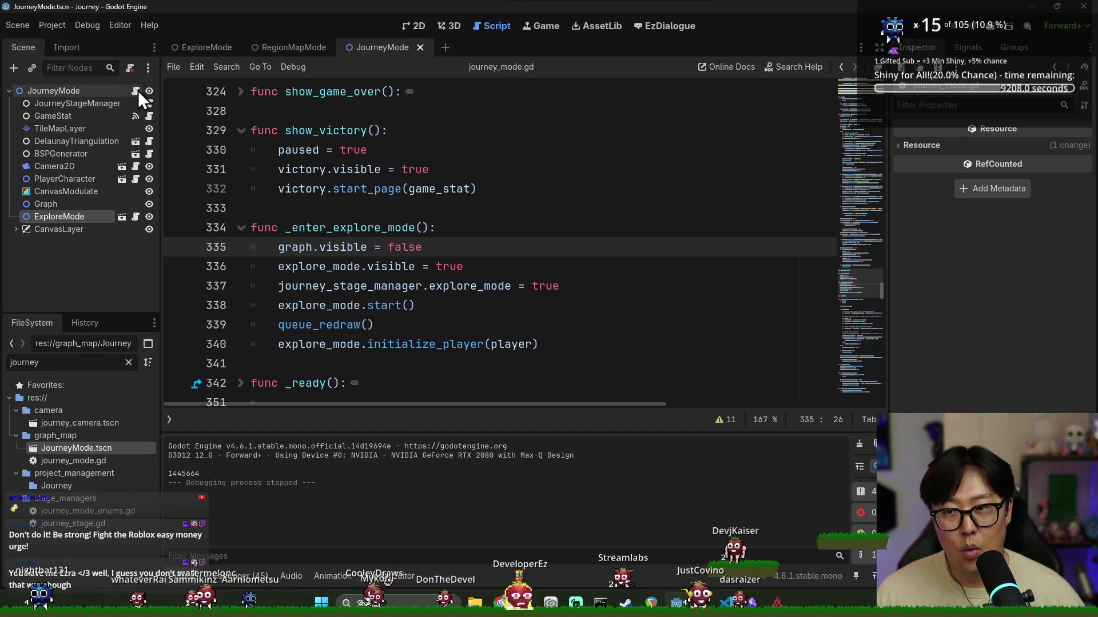
click(512, 268)
key(ctrl+f)
text(_physics)
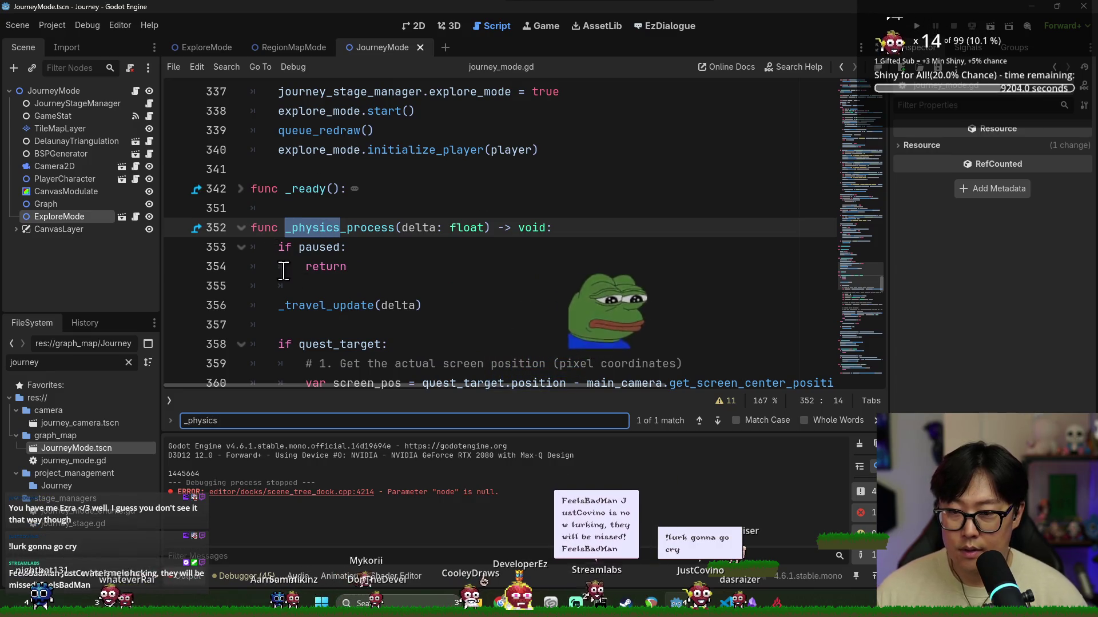
click(324, 305)
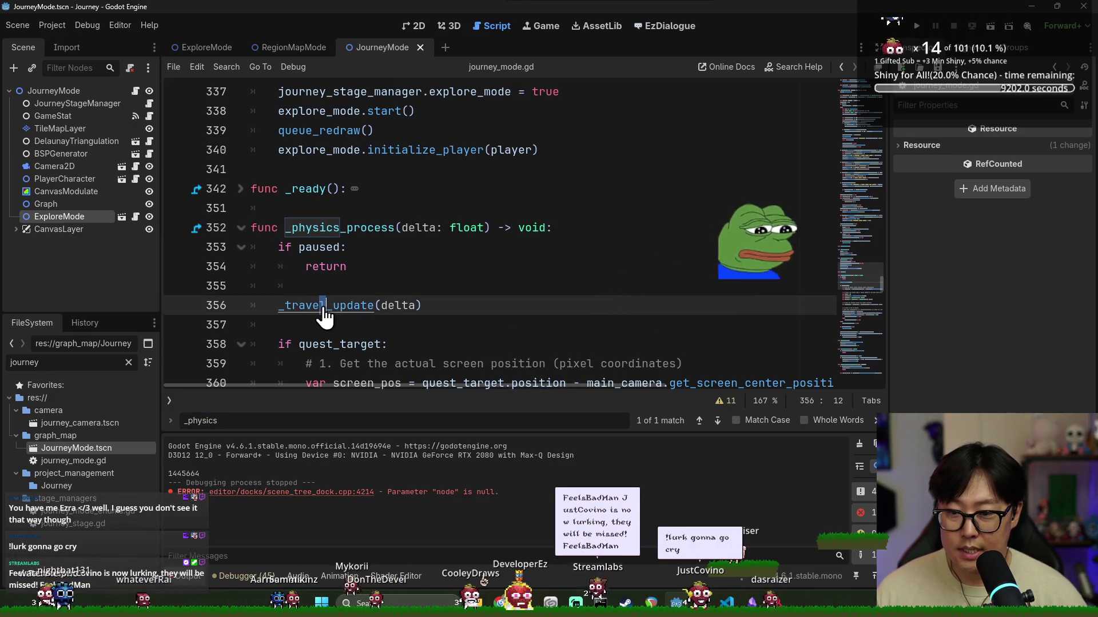
ctrl+click(324, 307)
Append '|| journey_stage_manager.explore_mode' to line 396's early-return condition and relaunch with F5
double_click(343, 247)
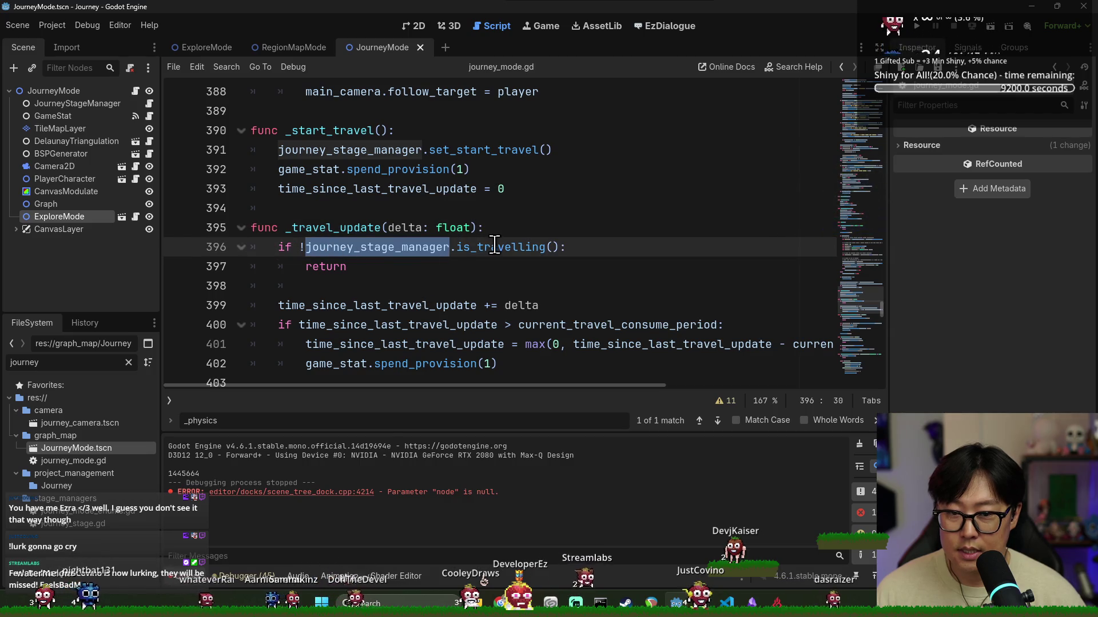
click(557, 248)
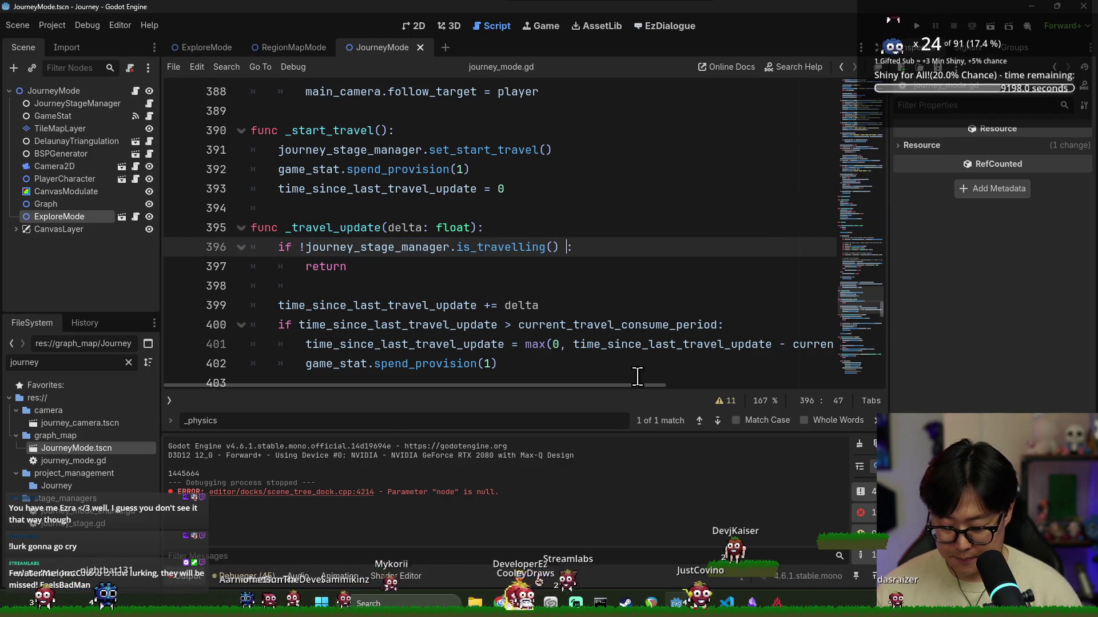
text(|| j)
key(BackSpace)
text(e)
text(u)
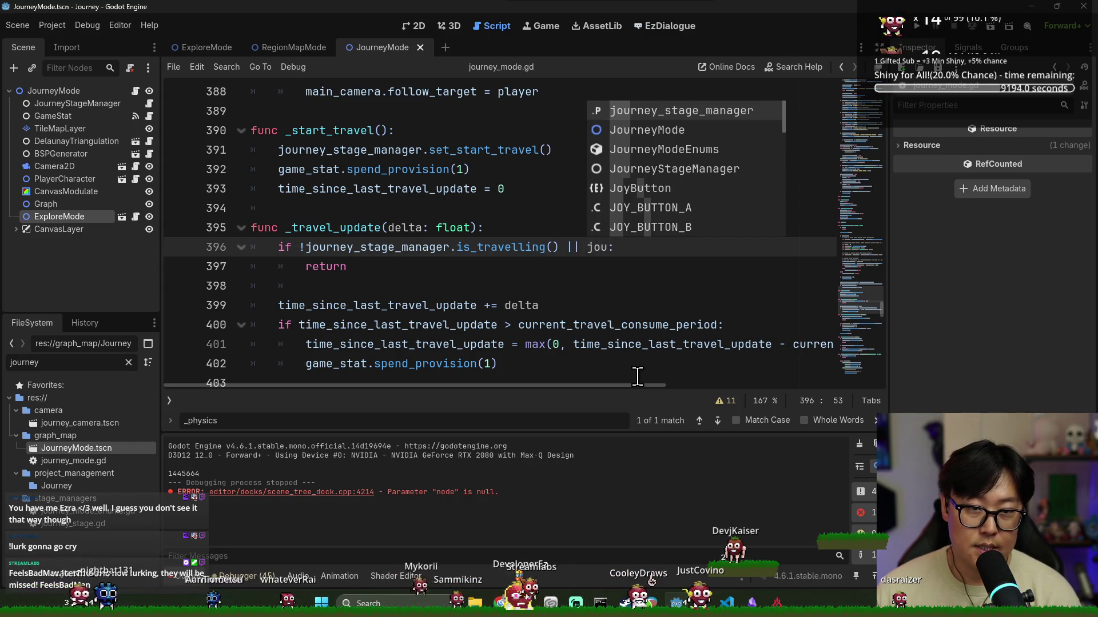
key(Return)
text(.ex)
key(Return)
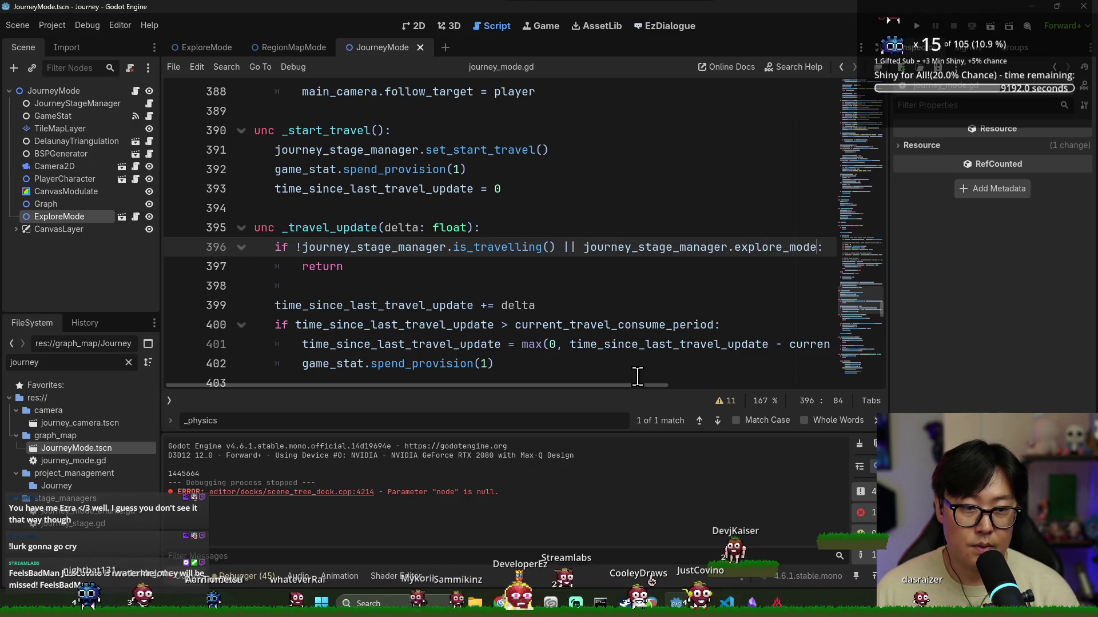
key(F5)
double_click(651, 247)
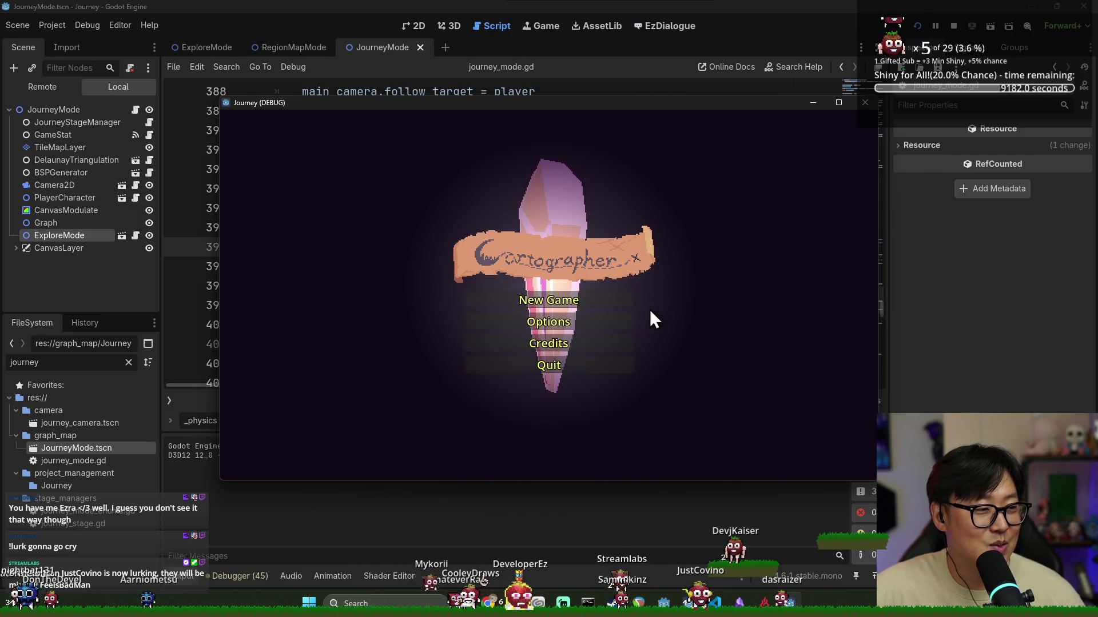
Click New Game on the Cartographer menu and dismiss the movement help box on the explore map
click(588, 300)
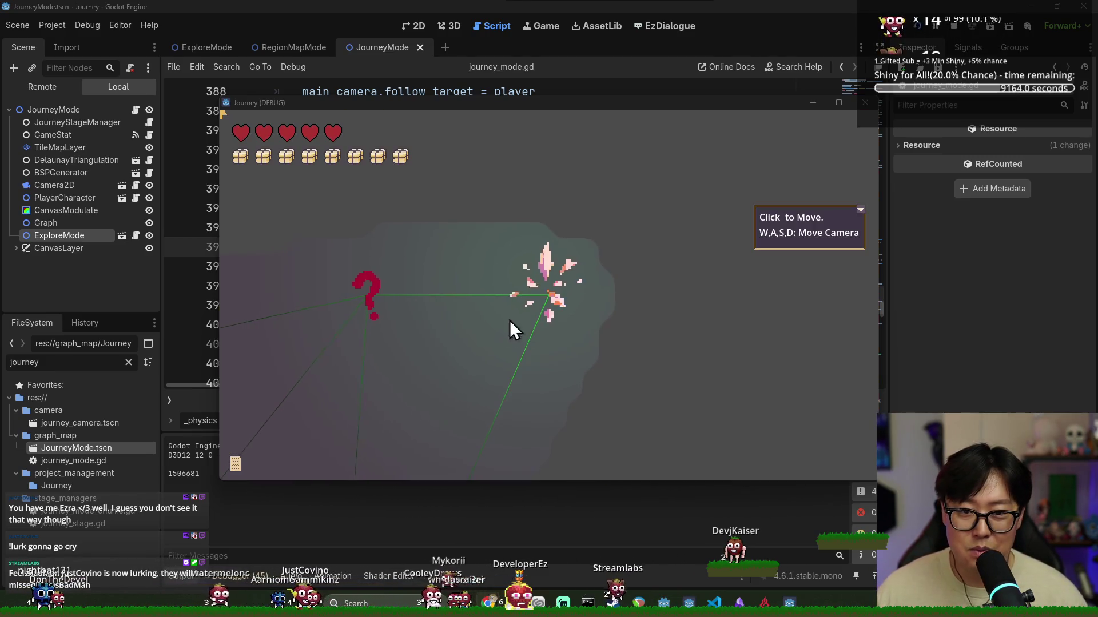
click(858, 212)
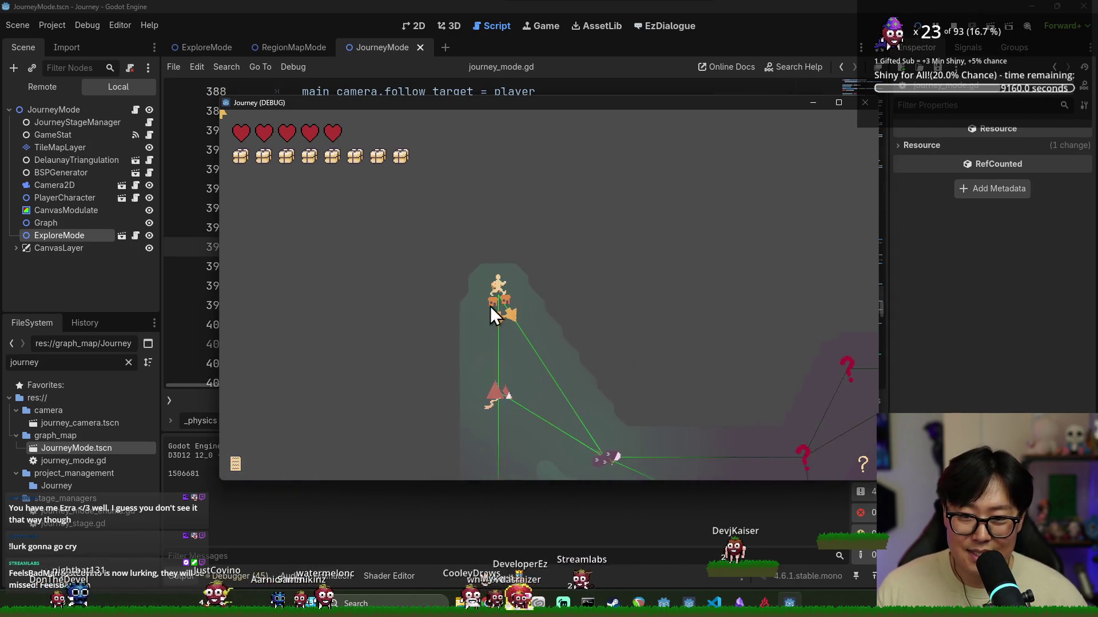
Reveal the node map and travel the player through the spike, meat and grape nodes to the potion node
click(635, 421)
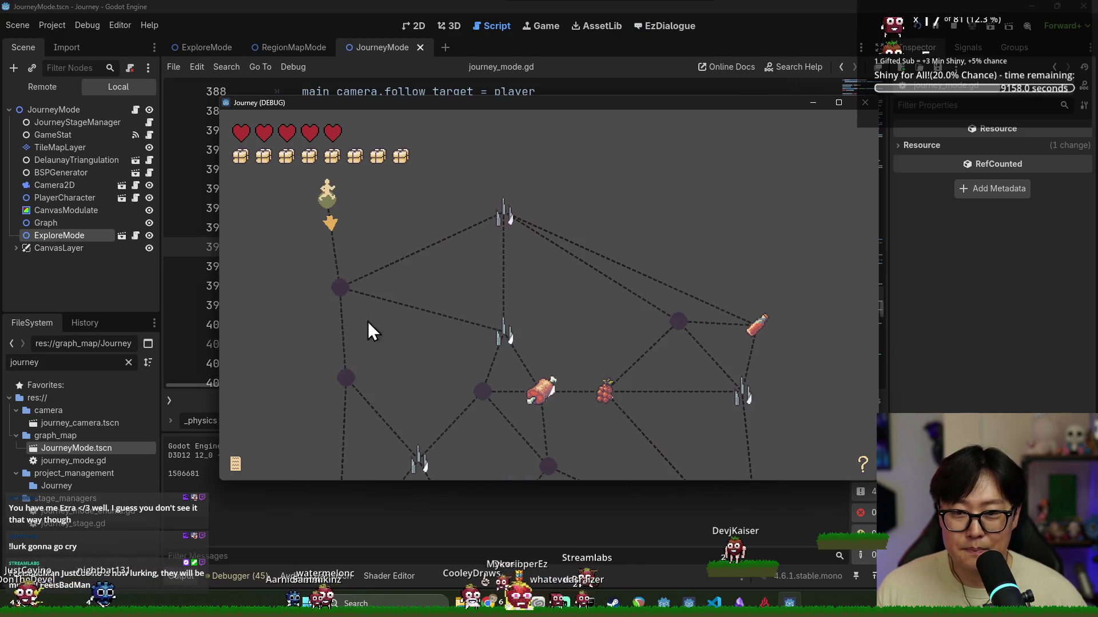
key(Return)
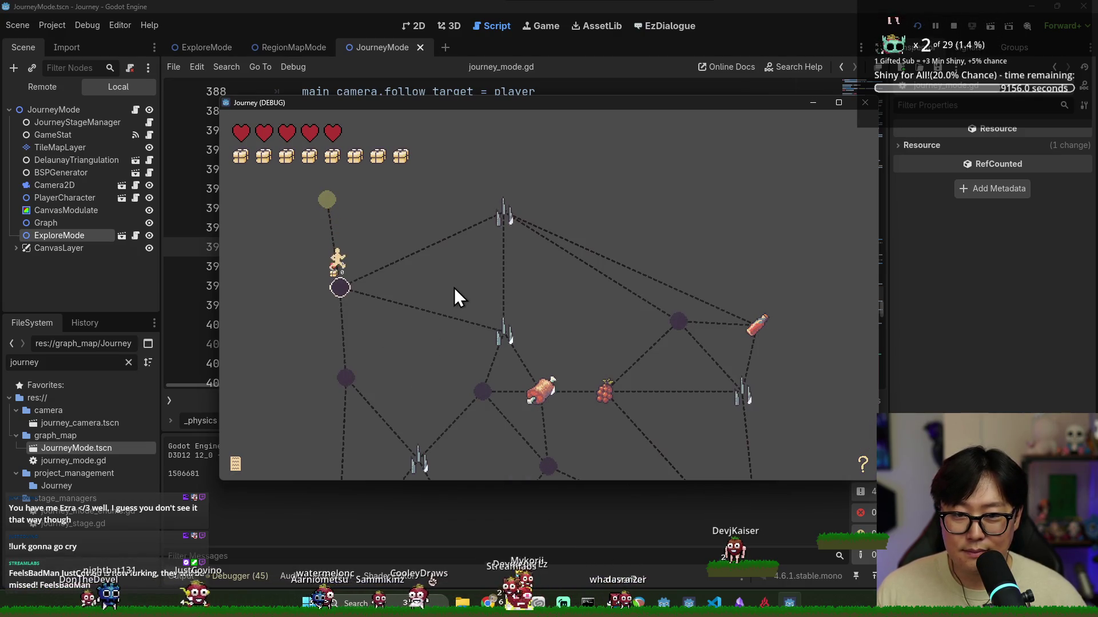
click(506, 248)
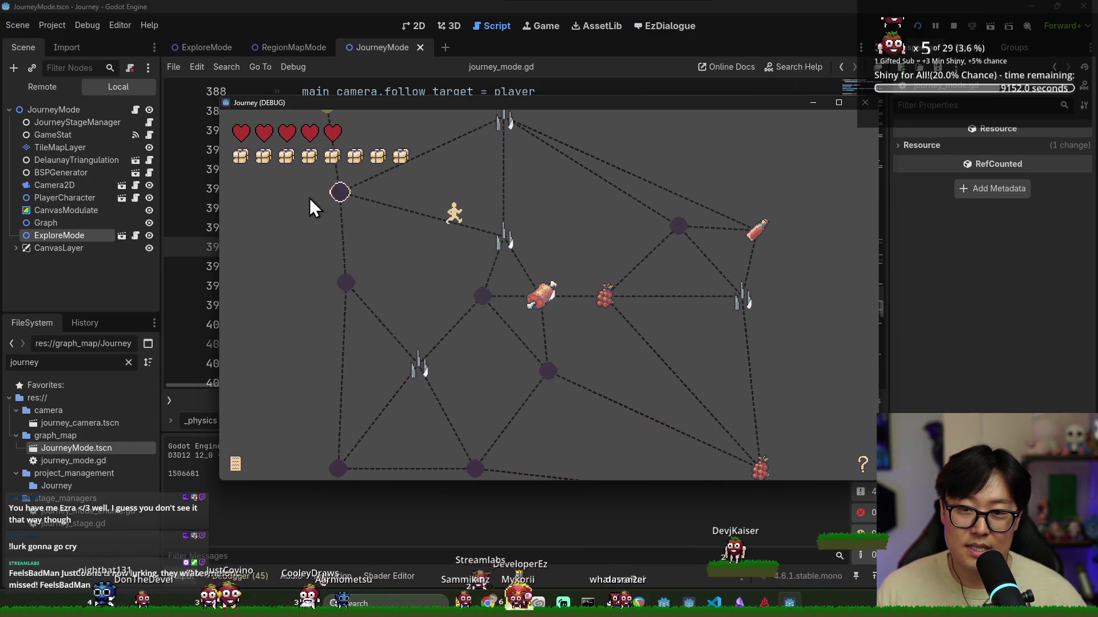
click(544, 298)
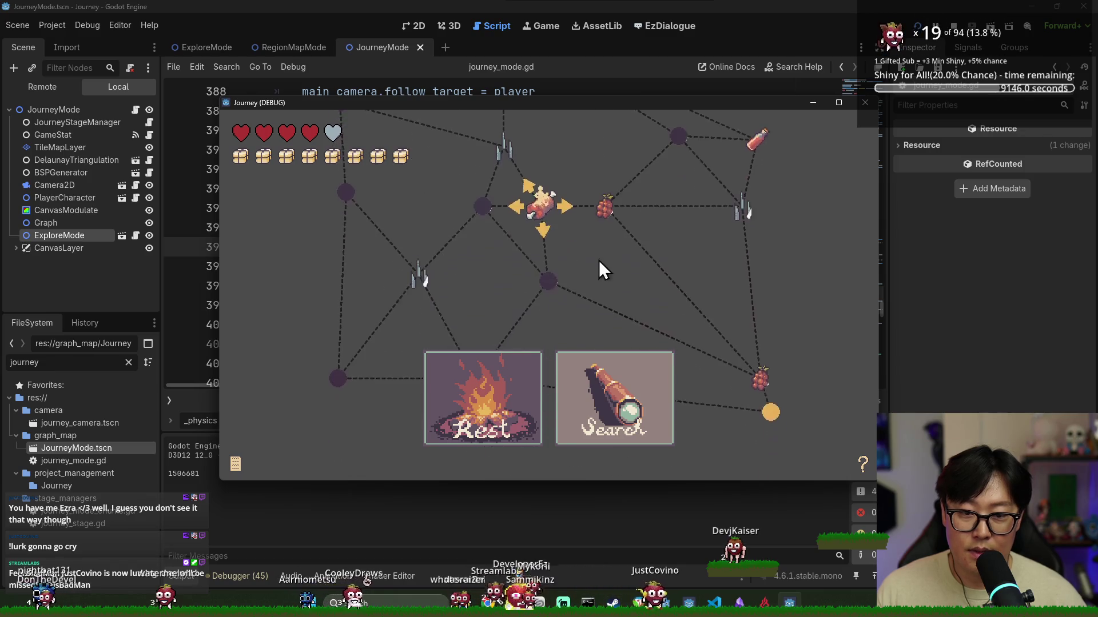
click(602, 282)
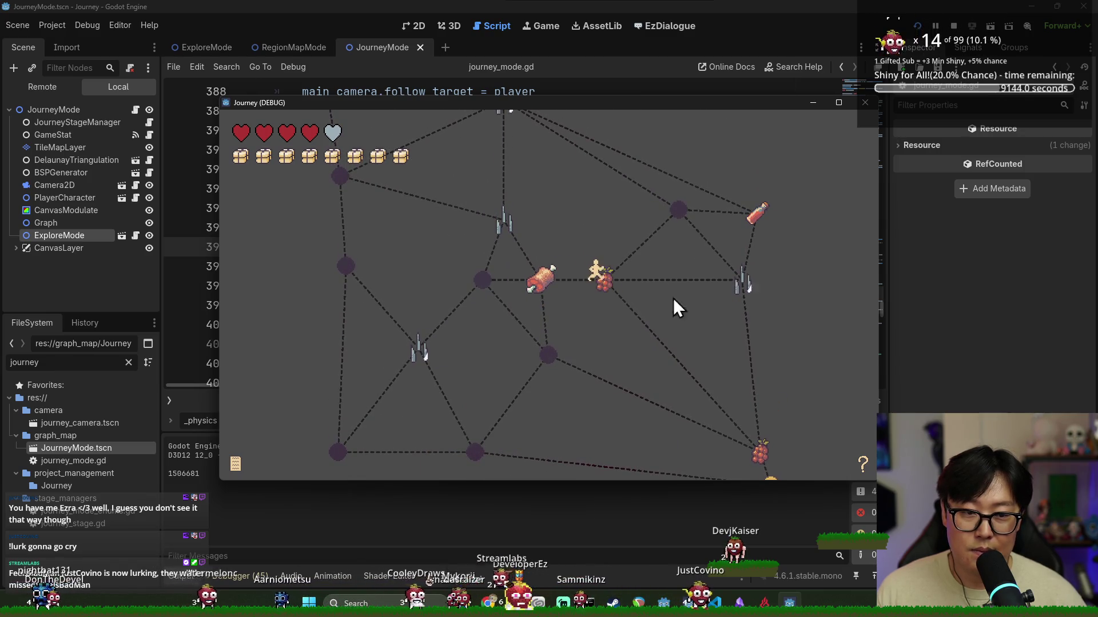
click(742, 283)
mouse_move(752, 211)
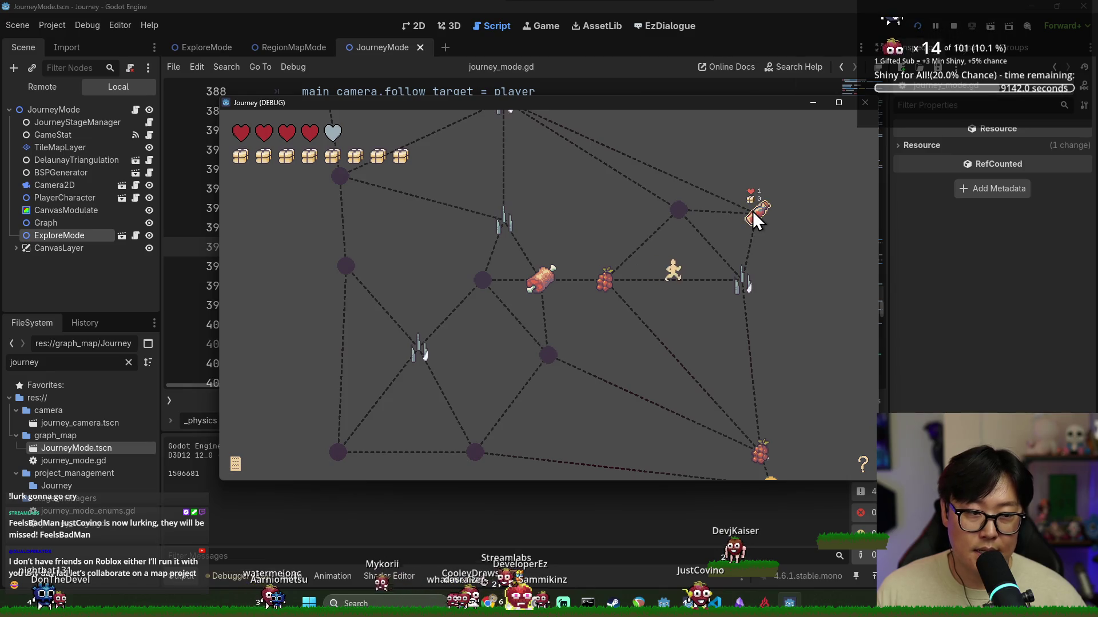
click(753, 211)
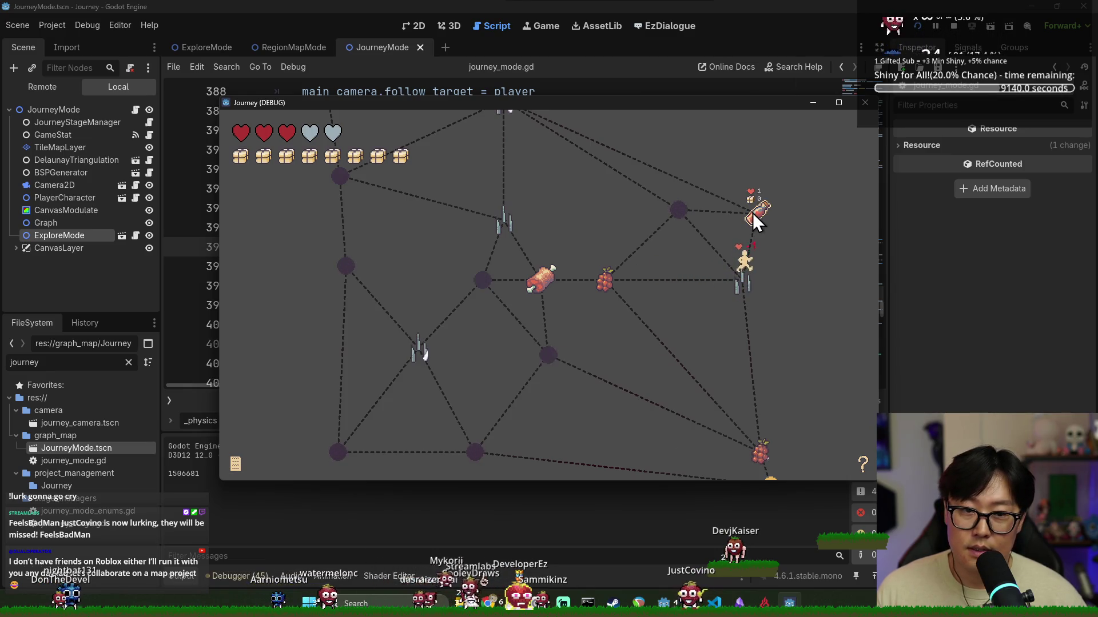
Continue via the top and bottom-right grape nodes, north toward meat, then to the lower-left spike node
click(678, 213)
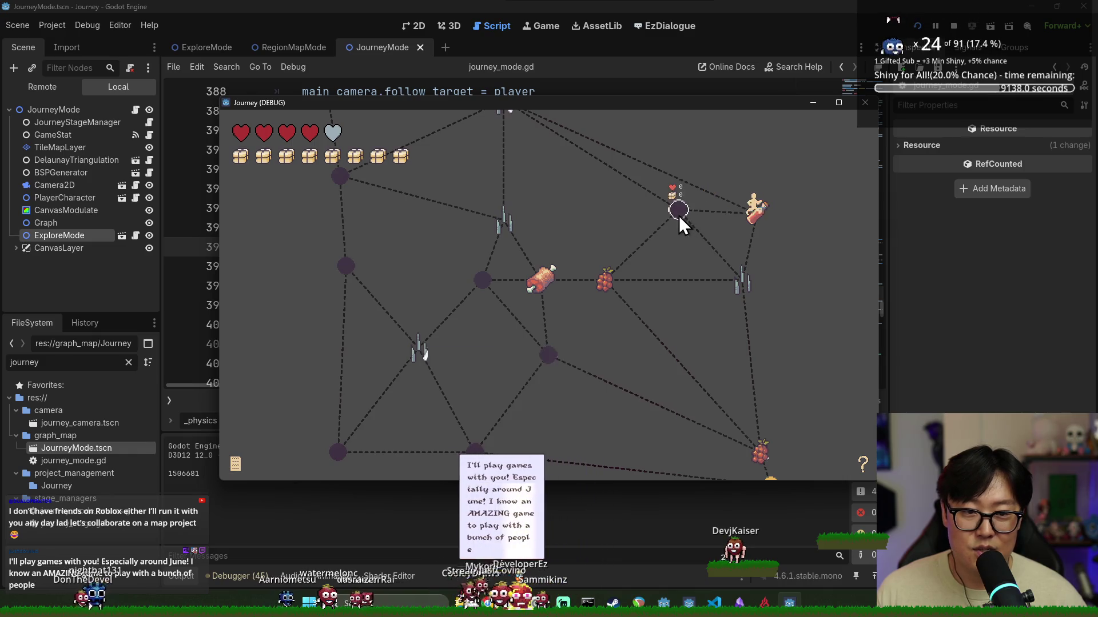
click(613, 237)
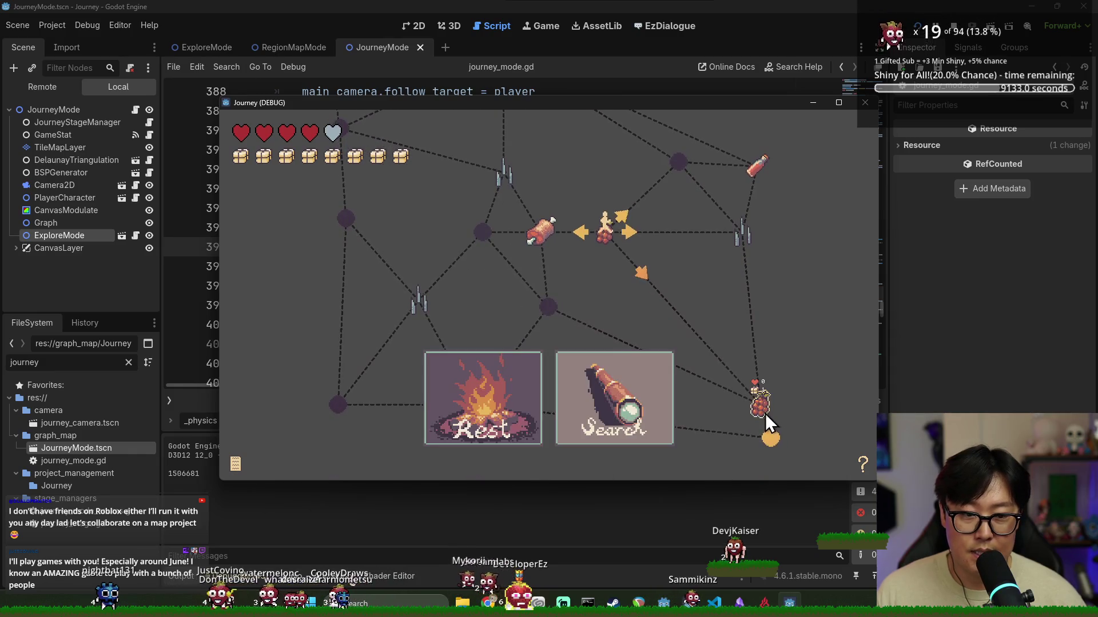
click(761, 407)
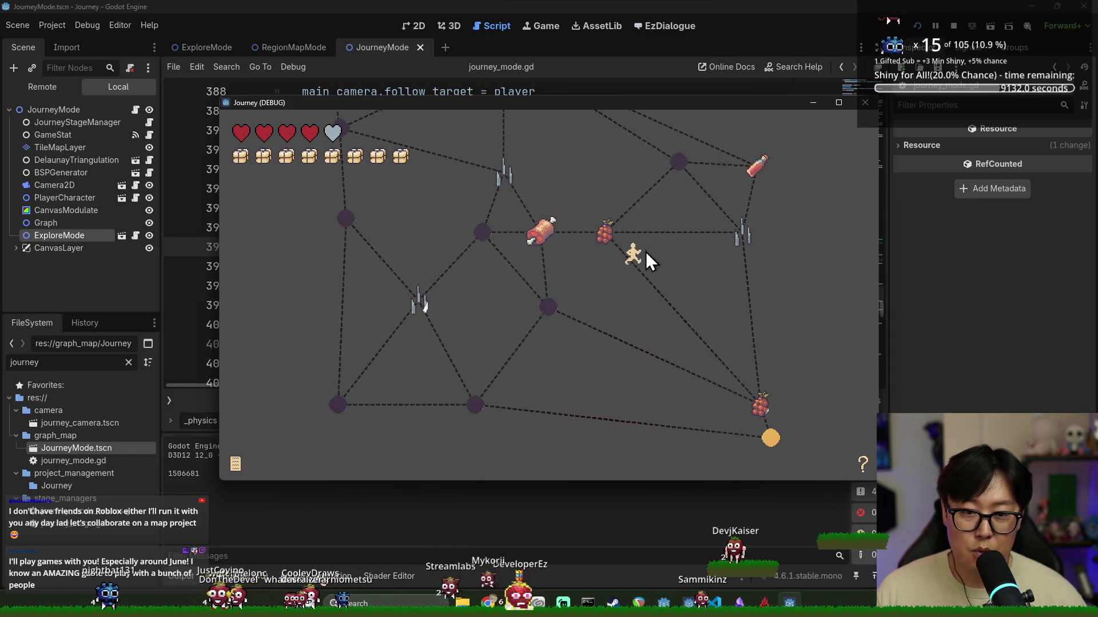
mouse_move(768, 406)
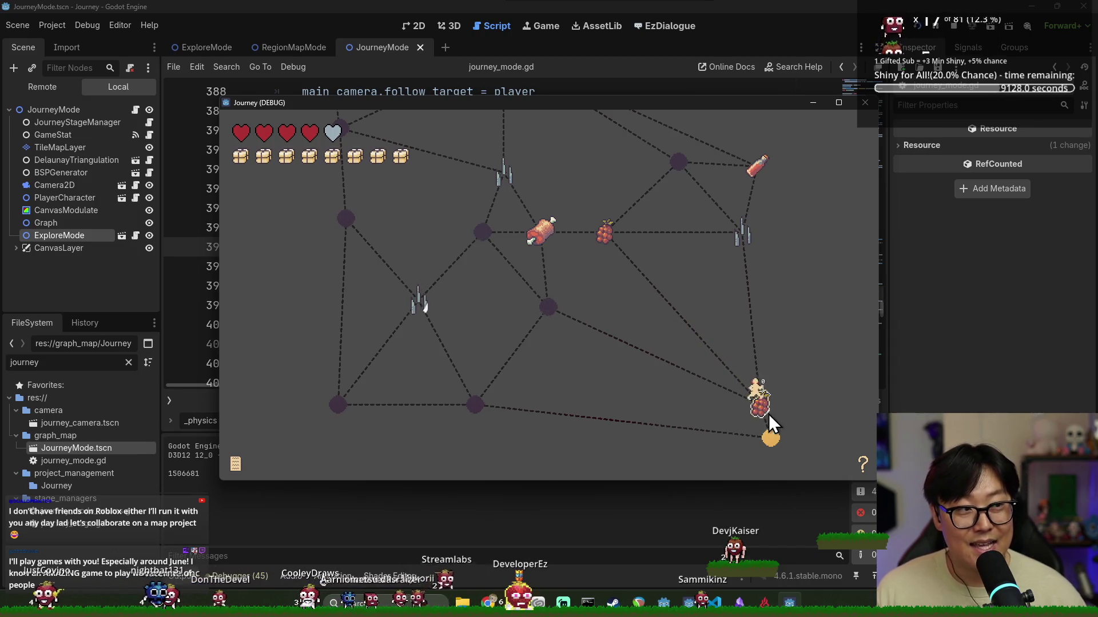
click(773, 444)
key(Up)
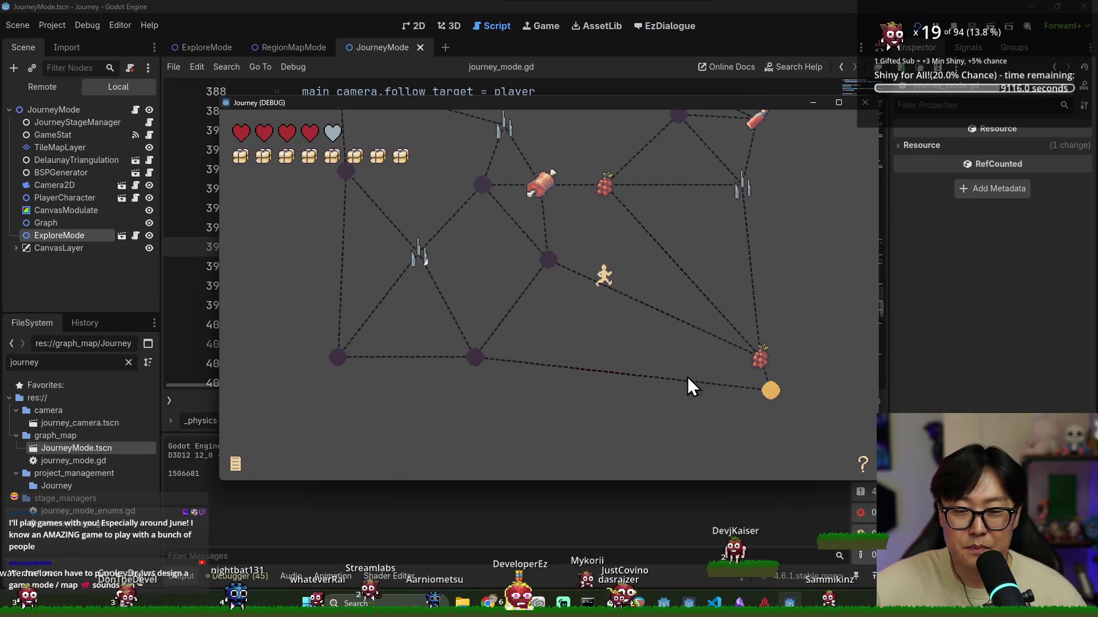
key(Up)
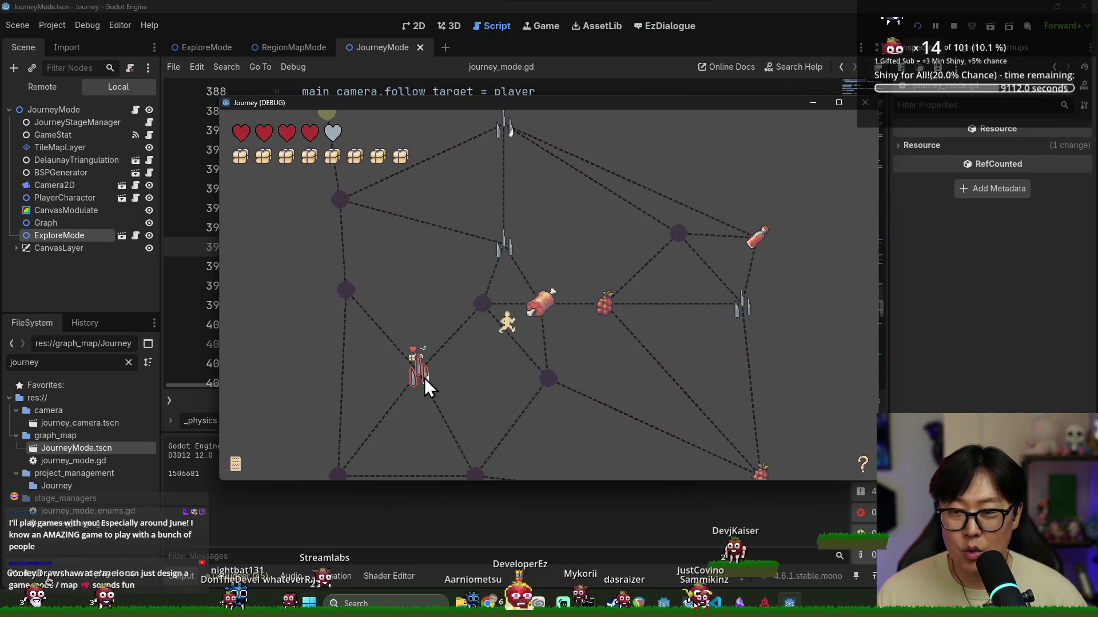
click(414, 348)
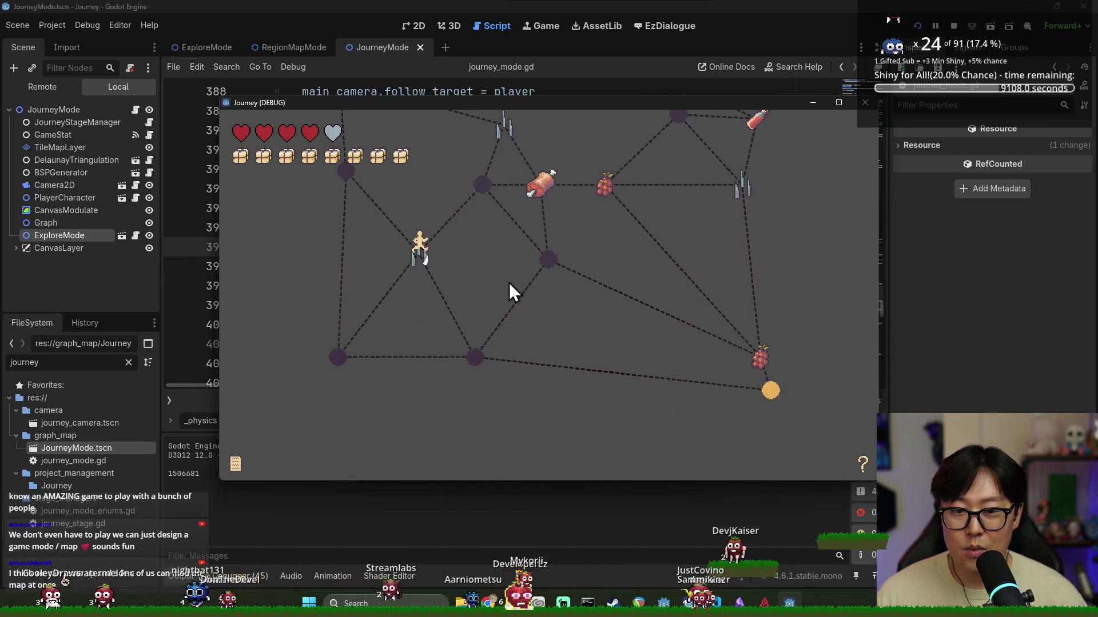
click(339, 403)
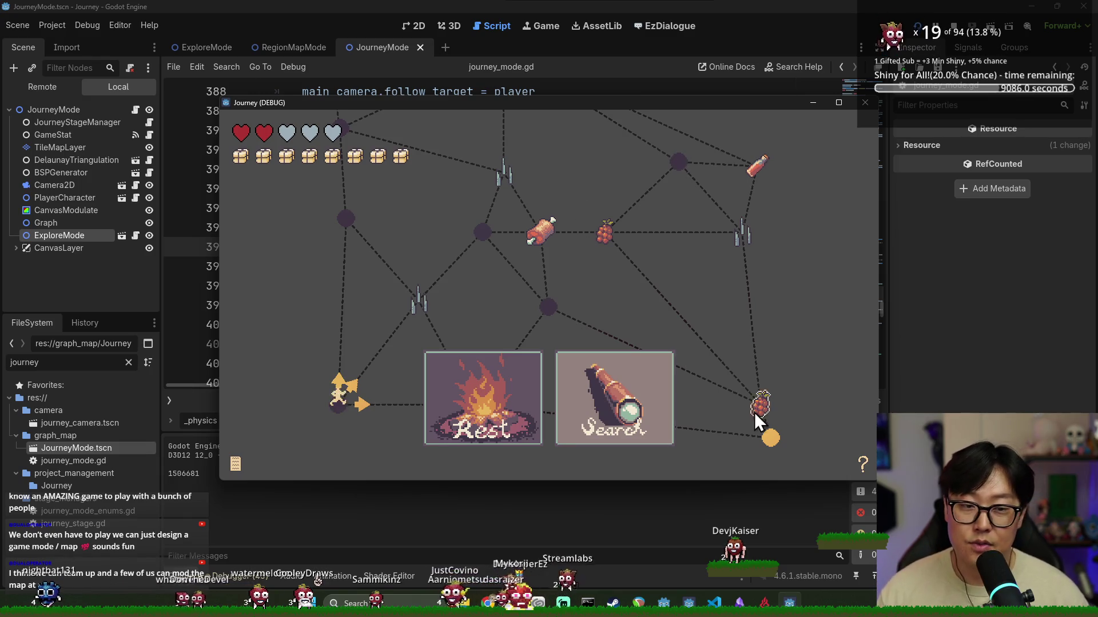
Travel the player up past the meat and grape nodes, then down to the orange exit node
scroll(445, 383, up, 2)
scroll(444, 366, down, 4)
click(416, 256)
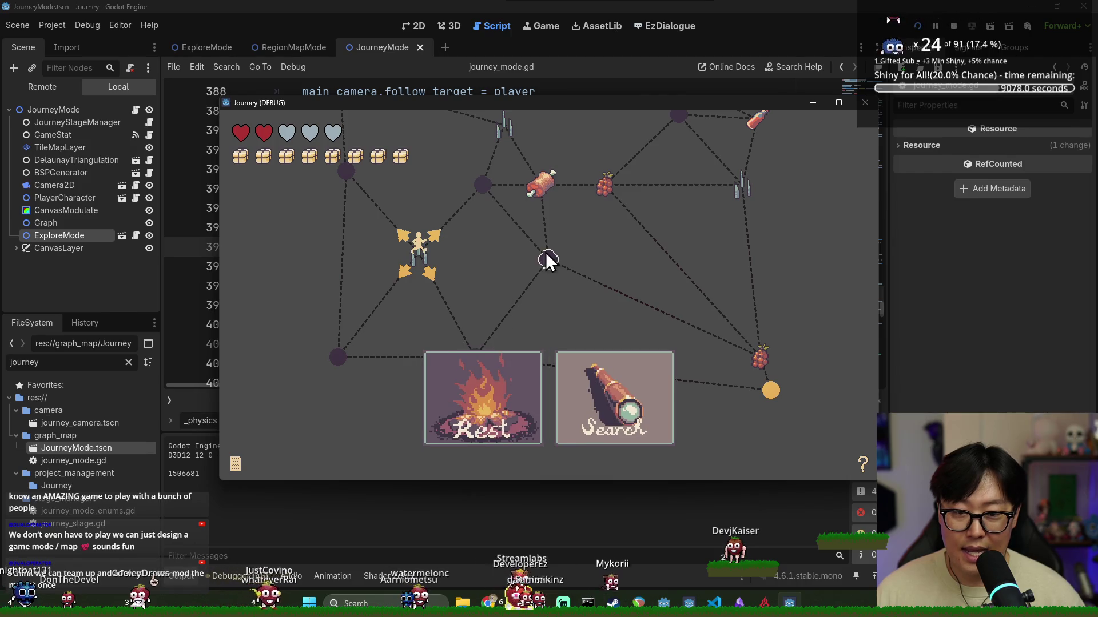
click(489, 188)
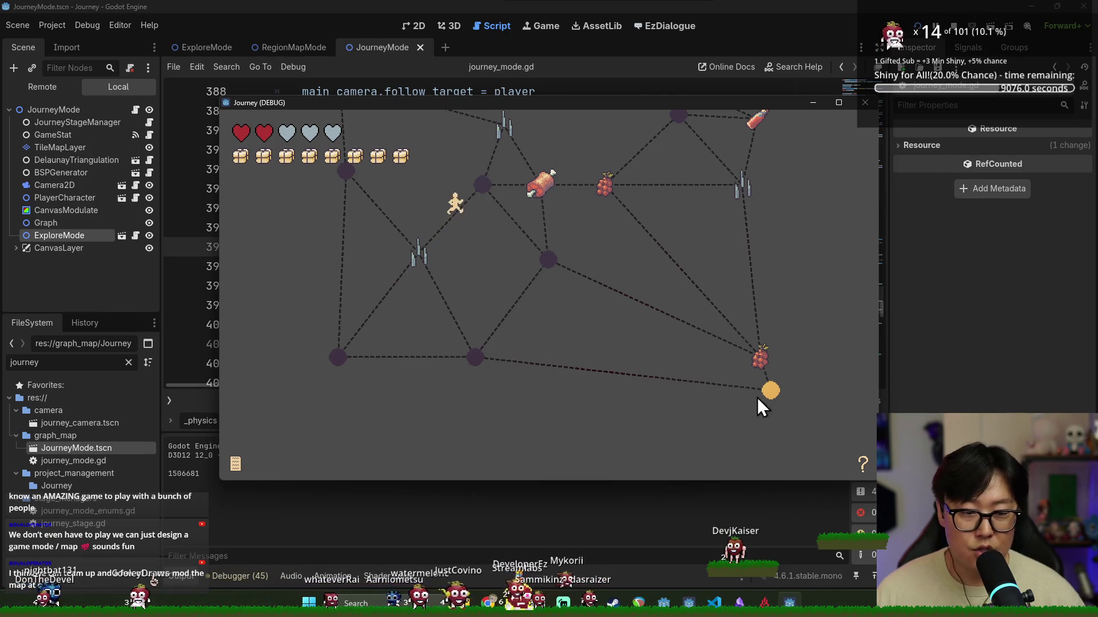
click(539, 184)
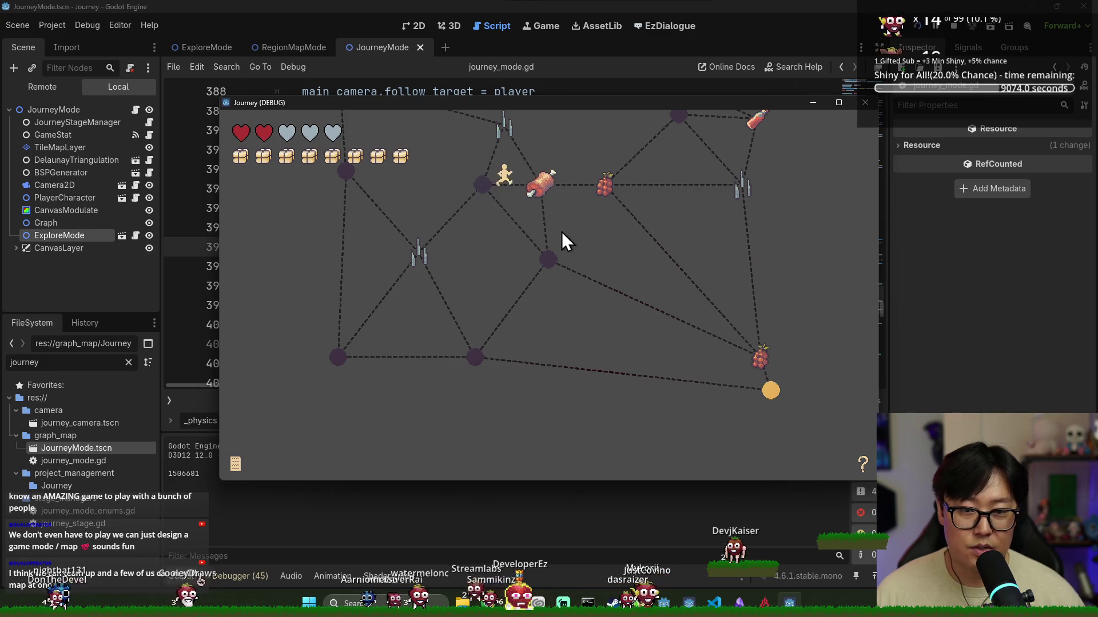
click(605, 184)
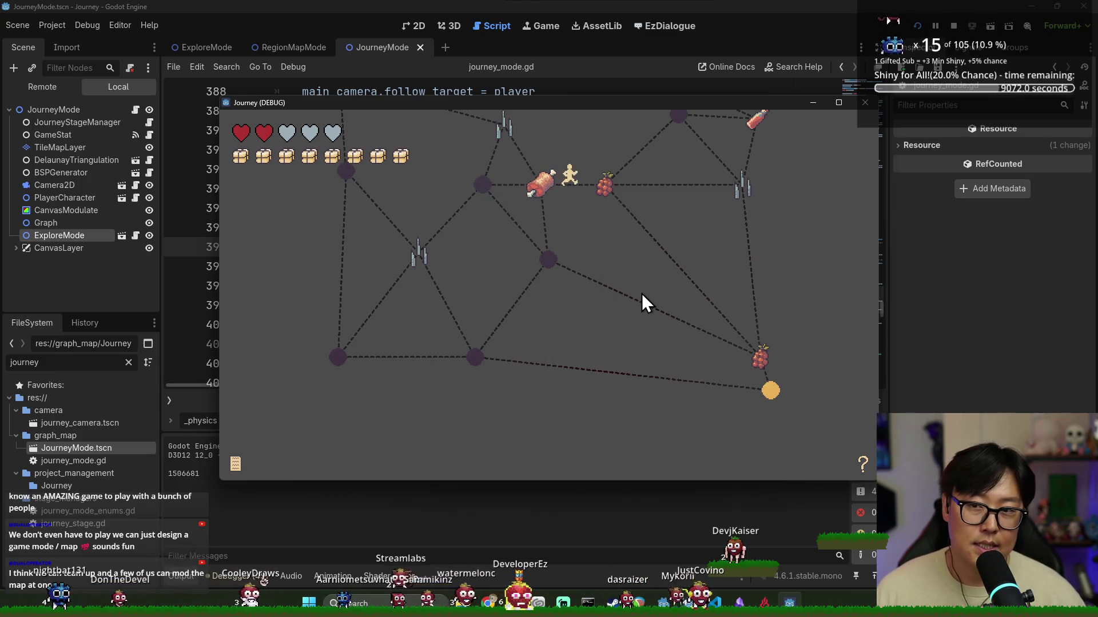
click(741, 339)
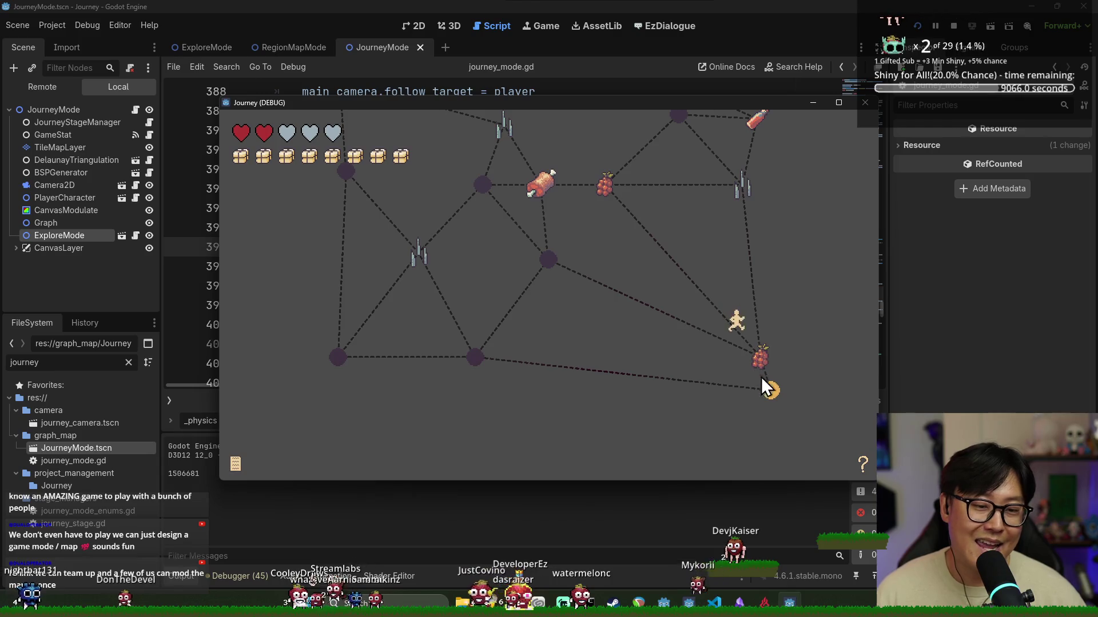
click(768, 392)
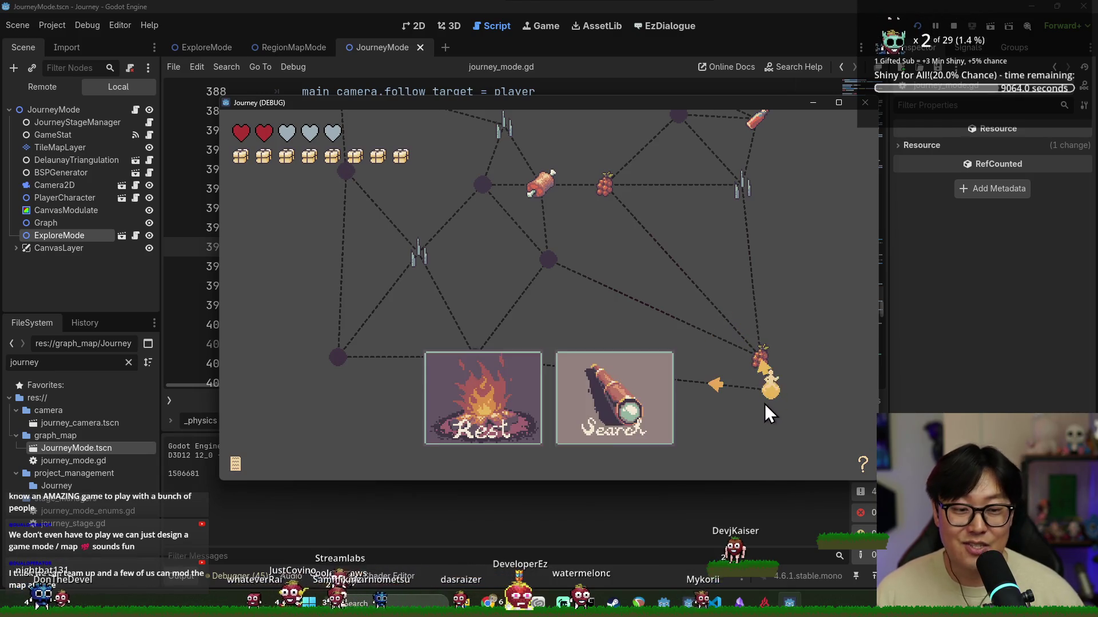
Stop the running game and return to journey_mode.gd in the editor
scroll(763, 404, up, 5)
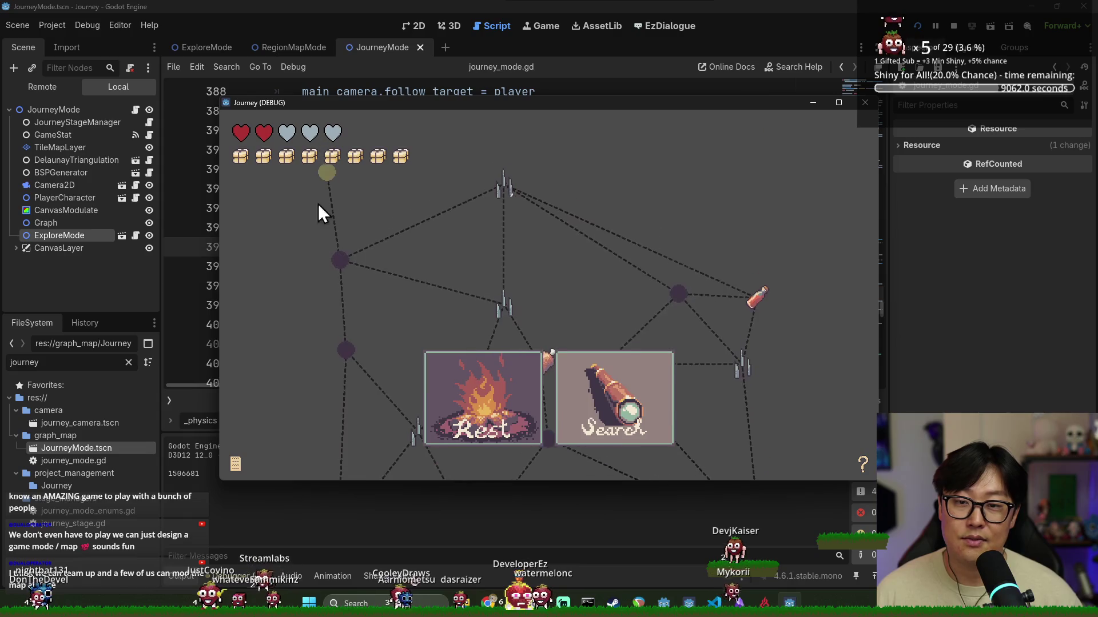
scroll(341, 328, down, 2)
scroll(375, 239, up, 2)
scroll(744, 194, down, 6)
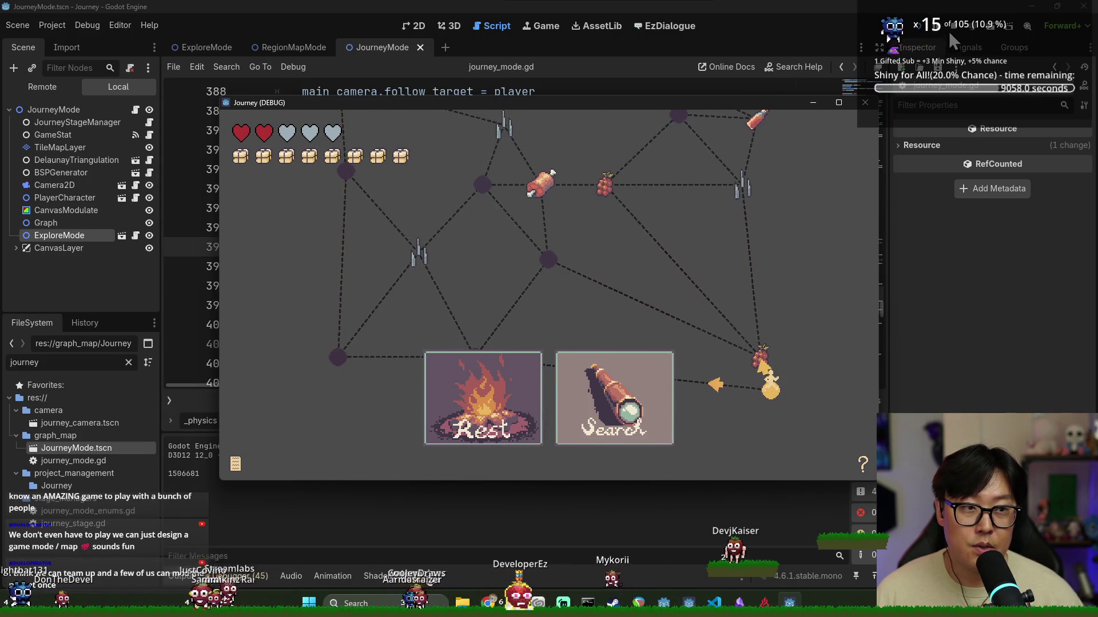
click(950, 27)
key(ctrl+s)
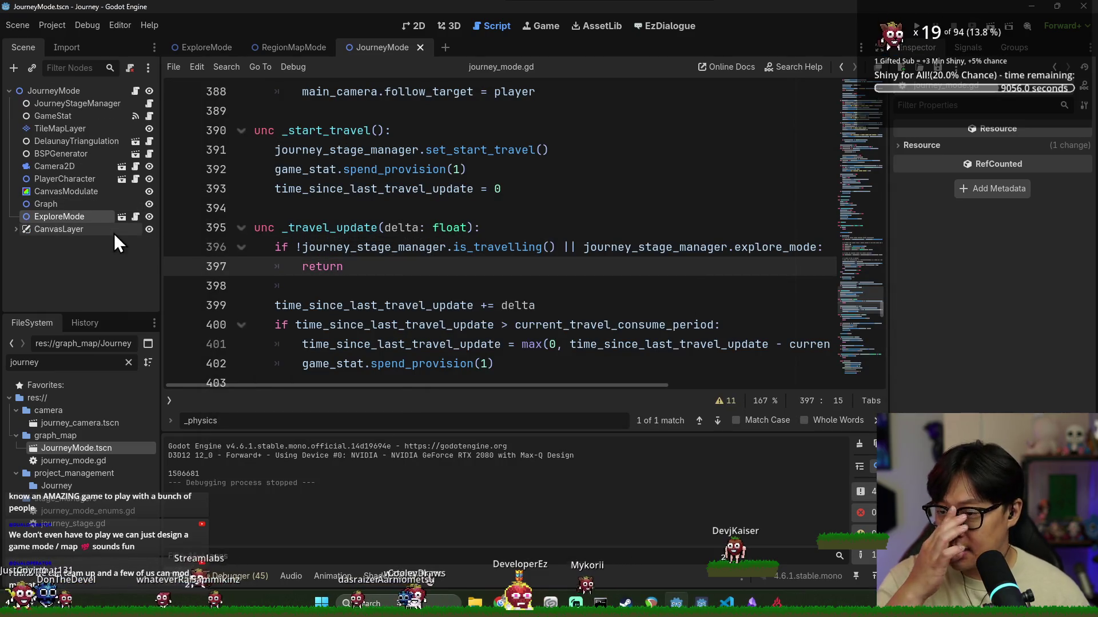
Open explore_mode.gd from the ExploreMode node and select the TODO note on line 114
click(136, 217)
click(441, 250)
scroll(386, 261, down, 4)
scroll(383, 252, down, 8)
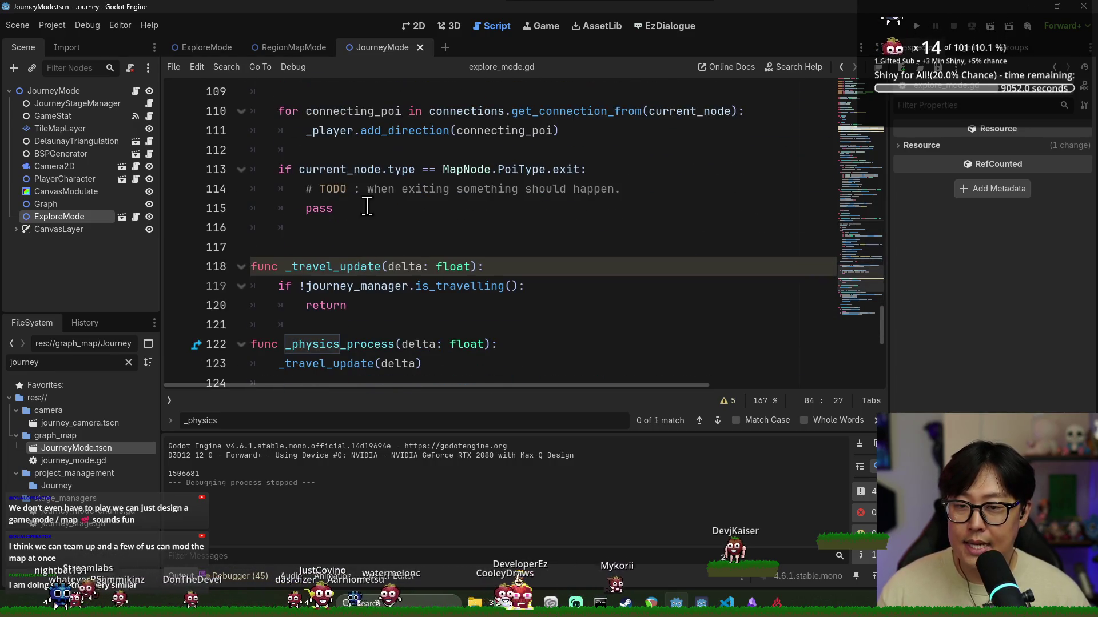
double_click(339, 189)
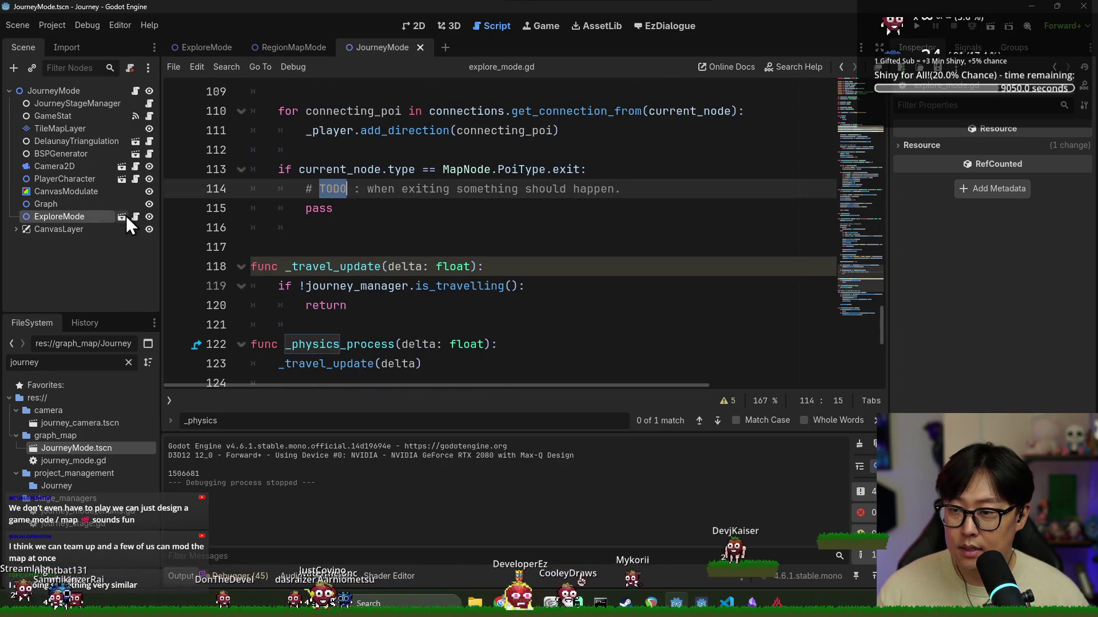
Select the start() function name, then read through _start_travel and _travel_update
scroll(413, 260, up, 20)
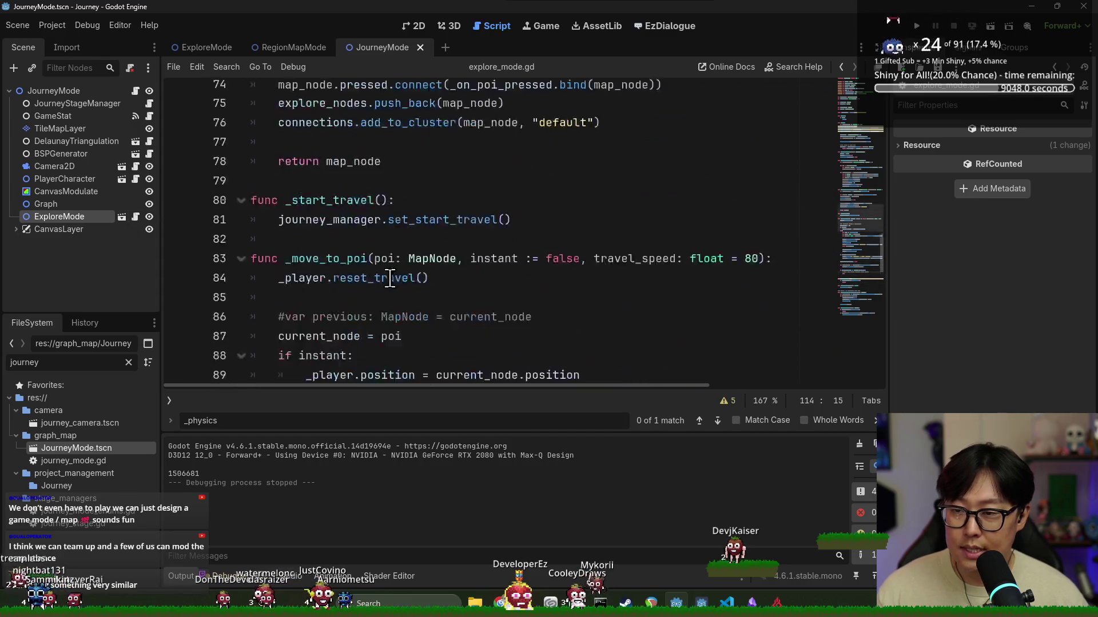
scroll(337, 206, down, 7)
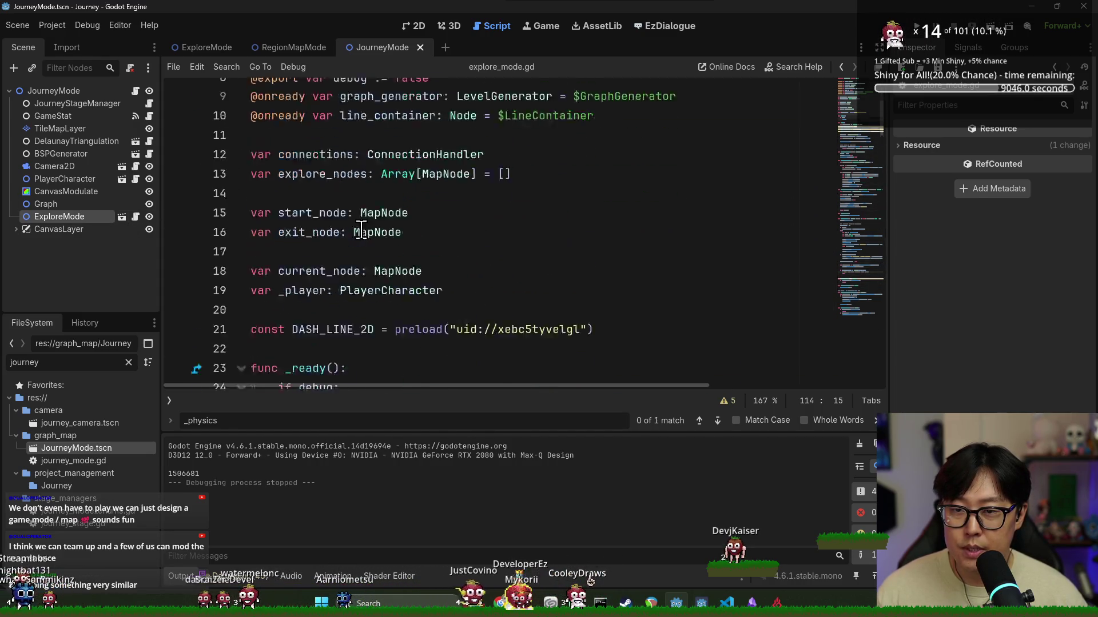
scroll(340, 208, up, 1)
double_click(298, 189)
scroll(389, 230, down, 2)
scroll(389, 230, up, 2)
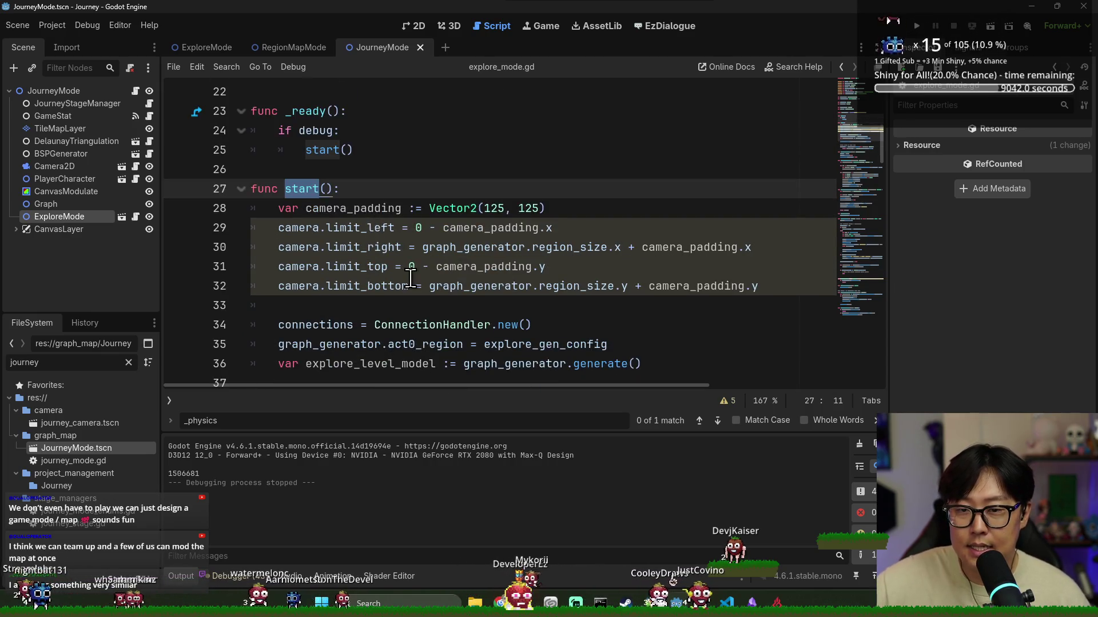
scroll(343, 286, up, 3)
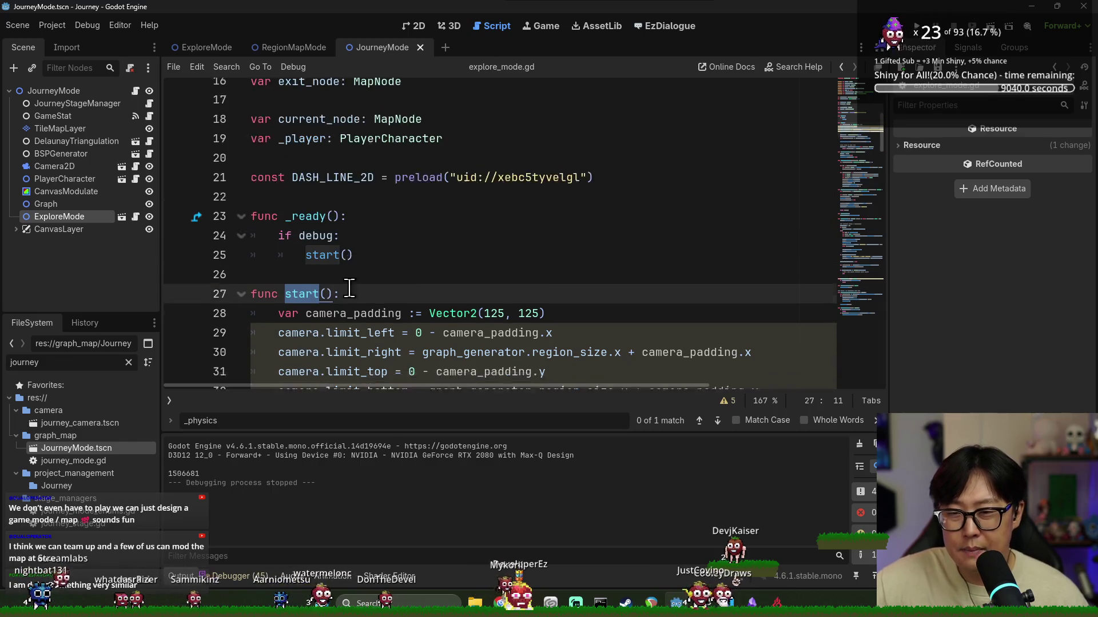
scroll(350, 287, down, 8)
scroll(343, 274, down, 20)
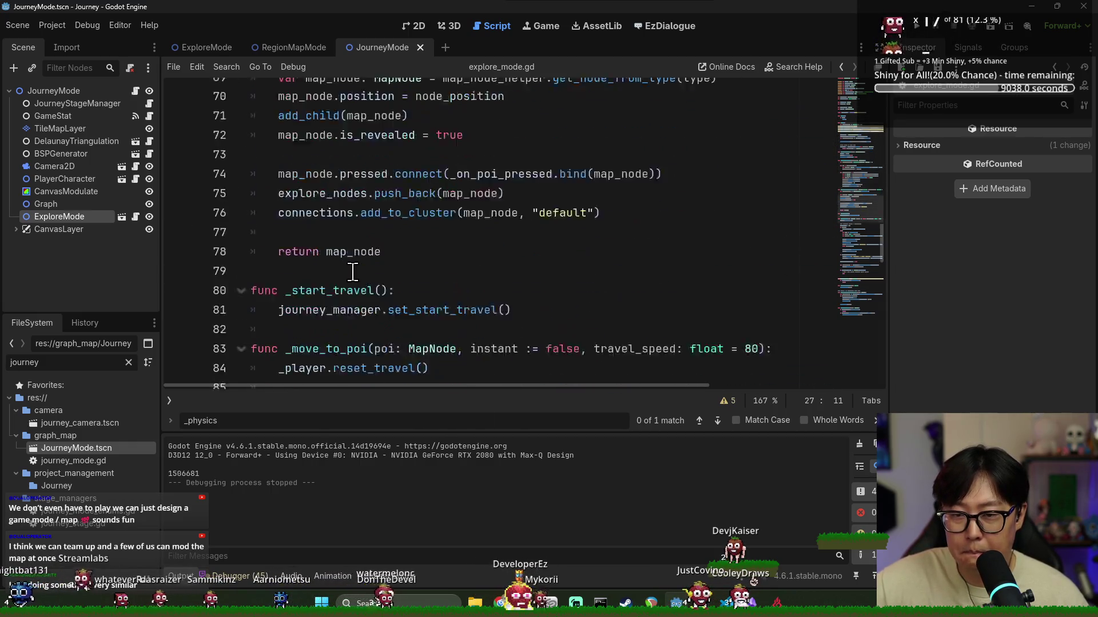
scroll(366, 270, down, 3)
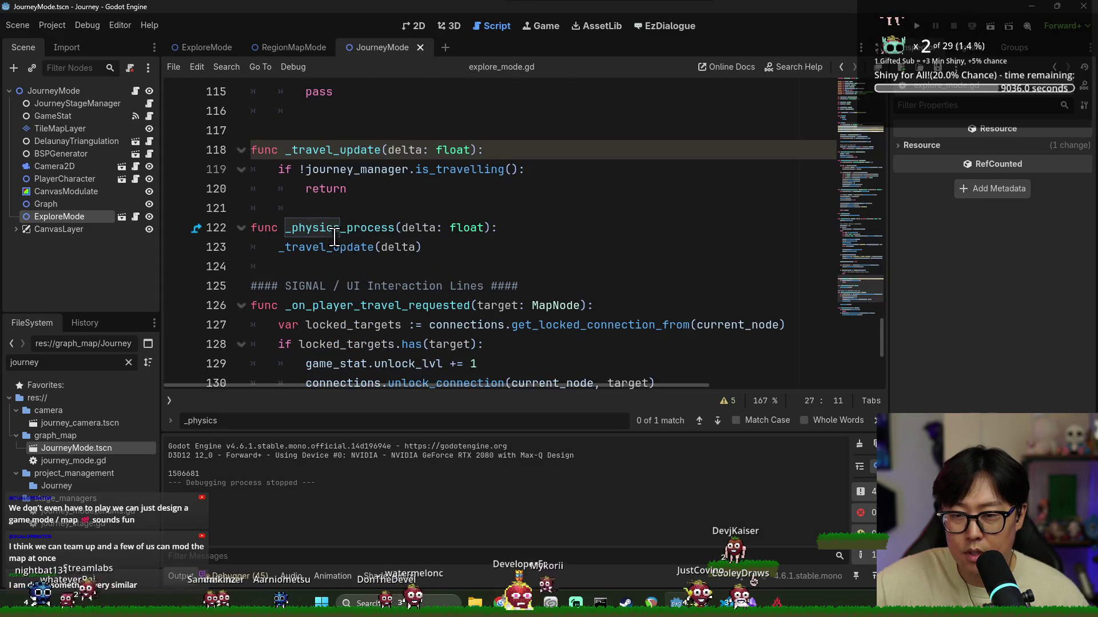
scroll(334, 235, down, 3)
scroll(565, 351, up, 5)
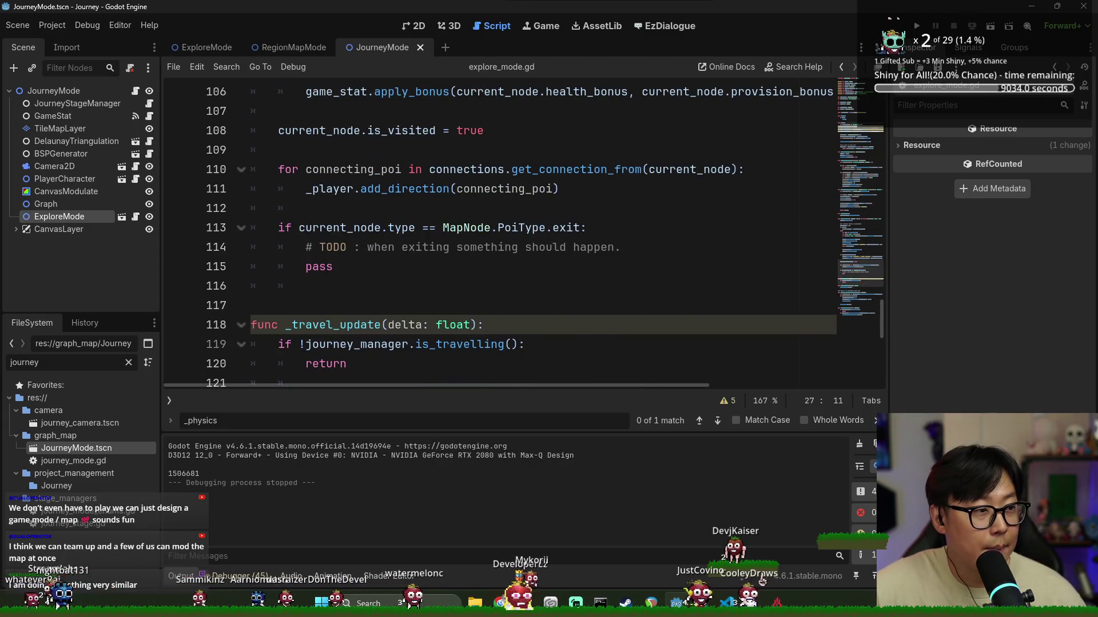
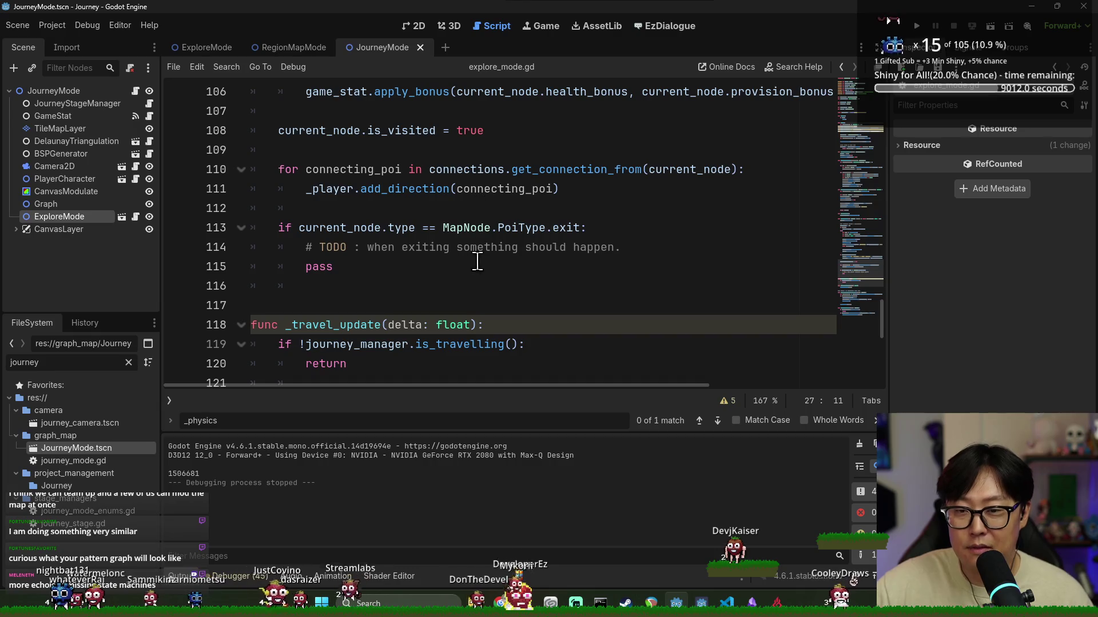
Remove the extra blank line after pass in the exit branch and save explore_mode.gd
click(383, 306)
key(Up)
key(BackSpace)
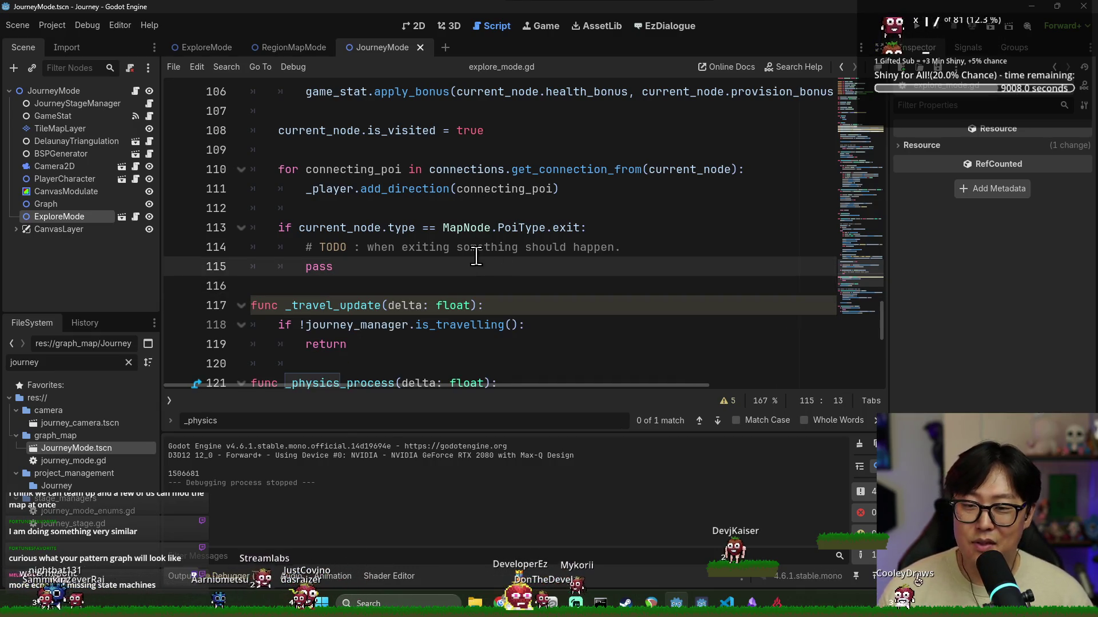
click(291, 216)
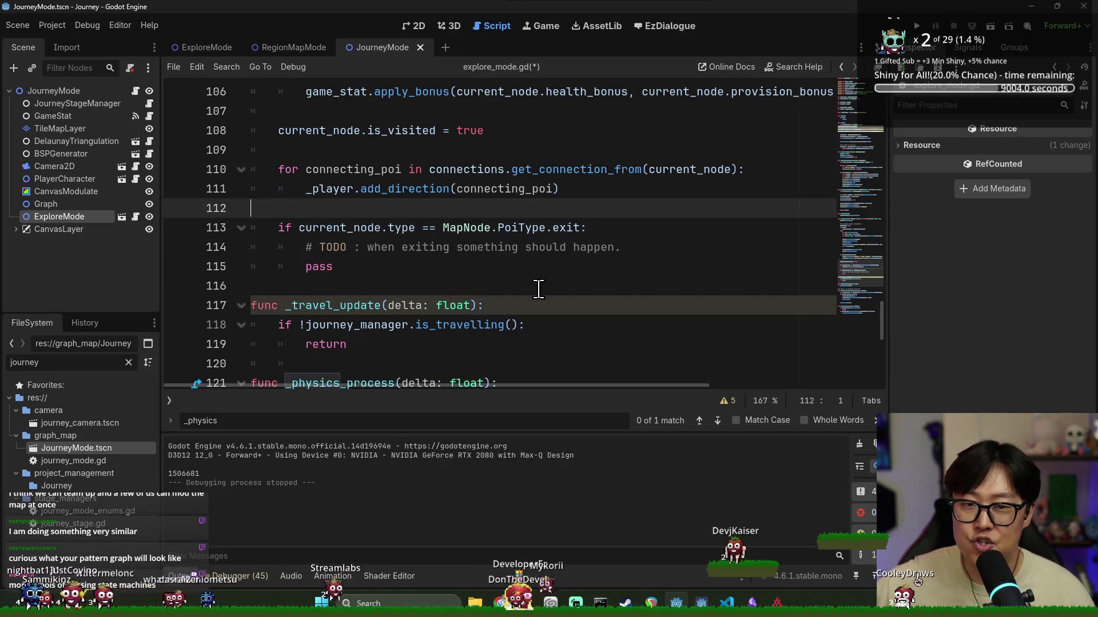
key(ctrl+s)
click(358, 153)
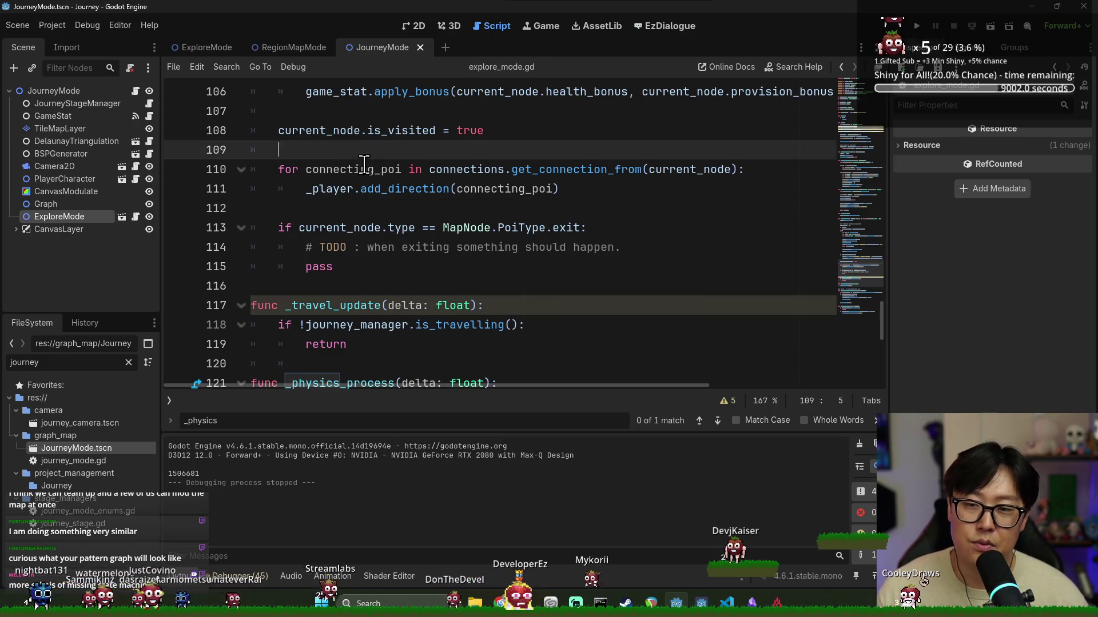
key(Up)
key(Up)
key(ctrl+s)
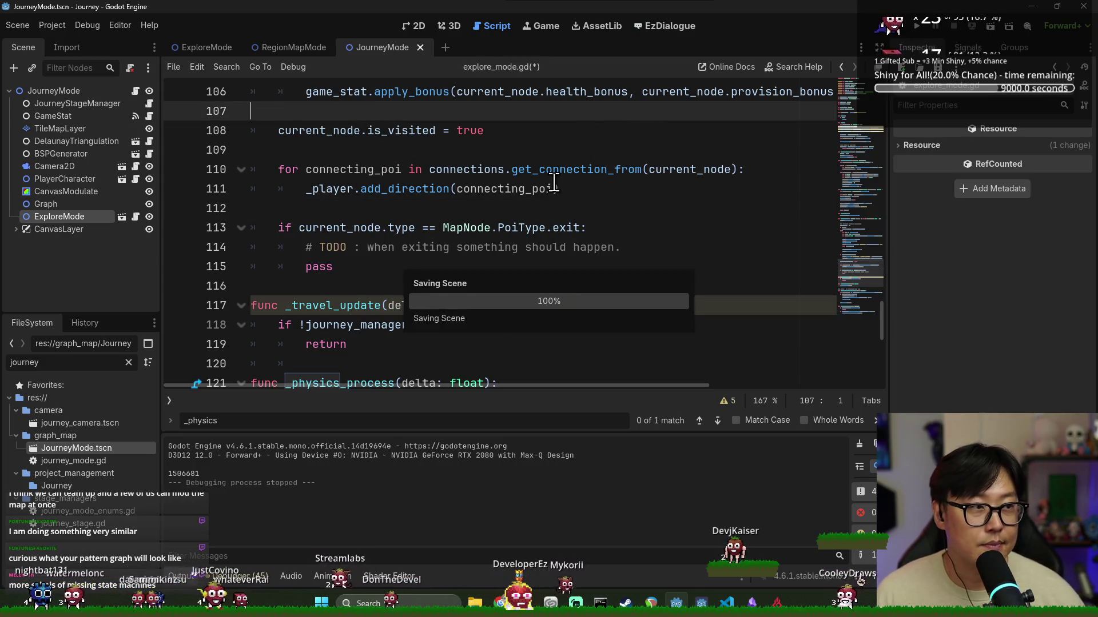
Start an empty line under class_name at the top of explore_mode.gd for a new signal
click(555, 189)
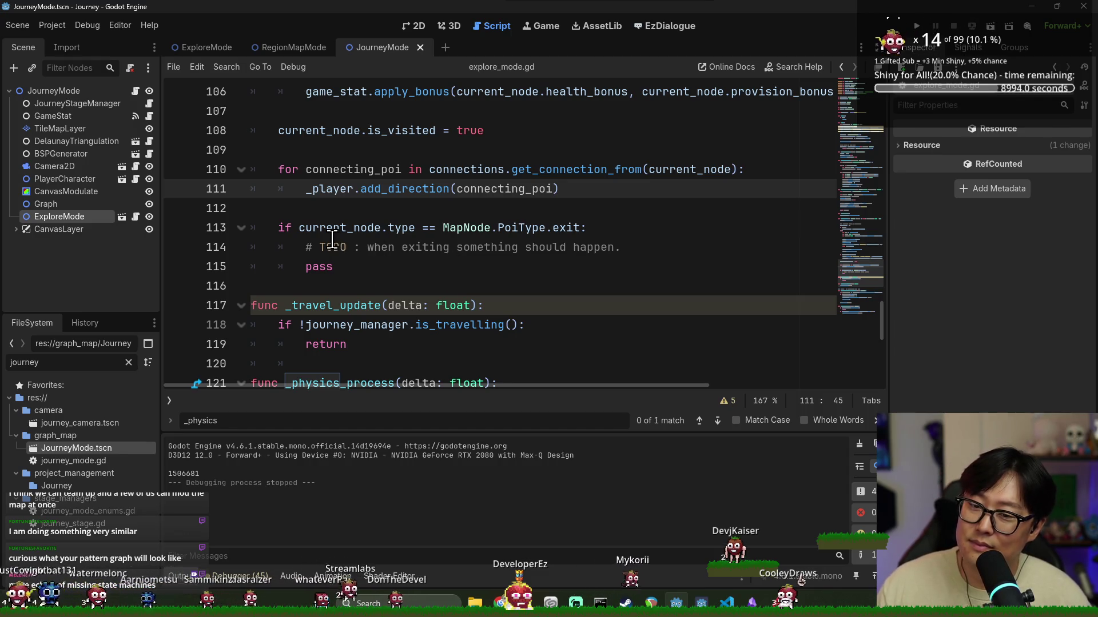
key(Down)
key(Down)
scroll(428, 229, up, 20)
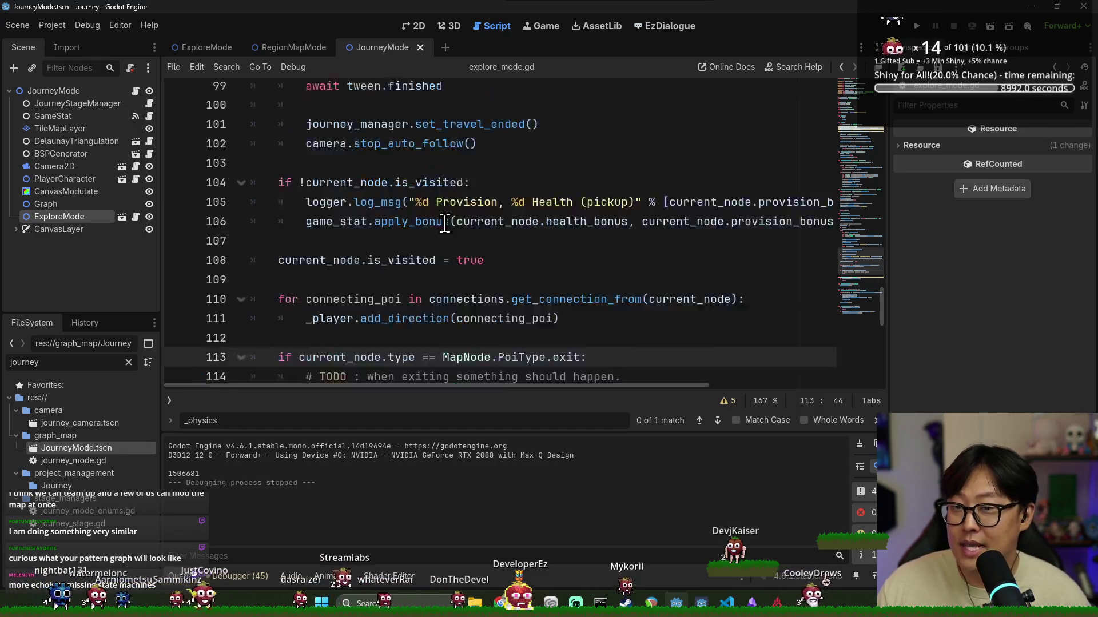
scroll(386, 240, up, 6)
click(285, 110)
text(signal explore_exit())
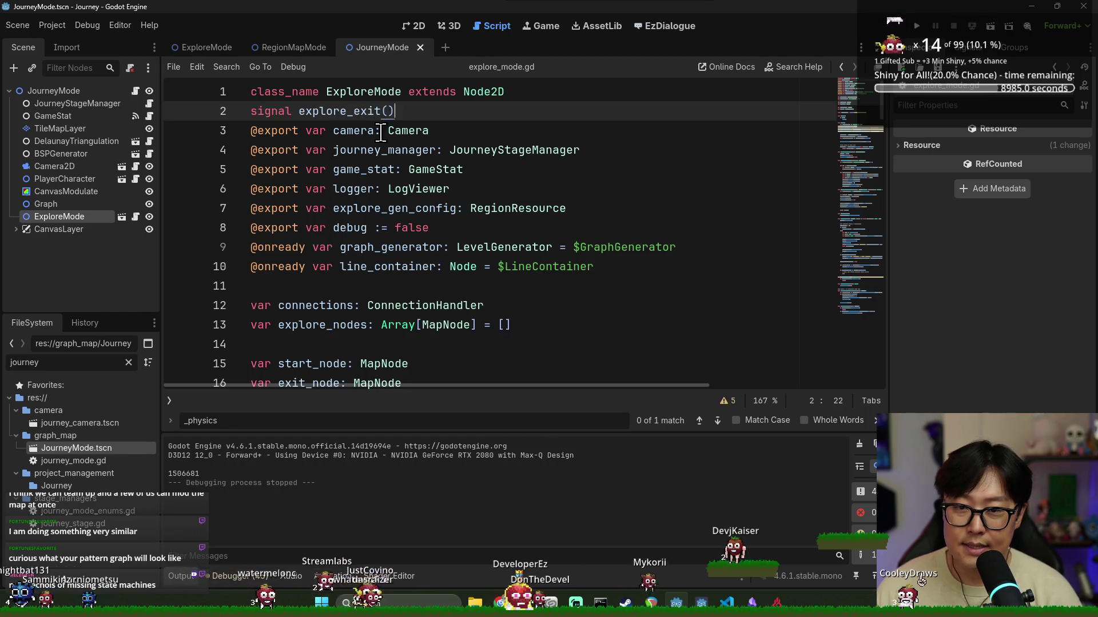
Finish the 'signal explore_exit()' declaration on line 2 followed by a blank line
key(Return)
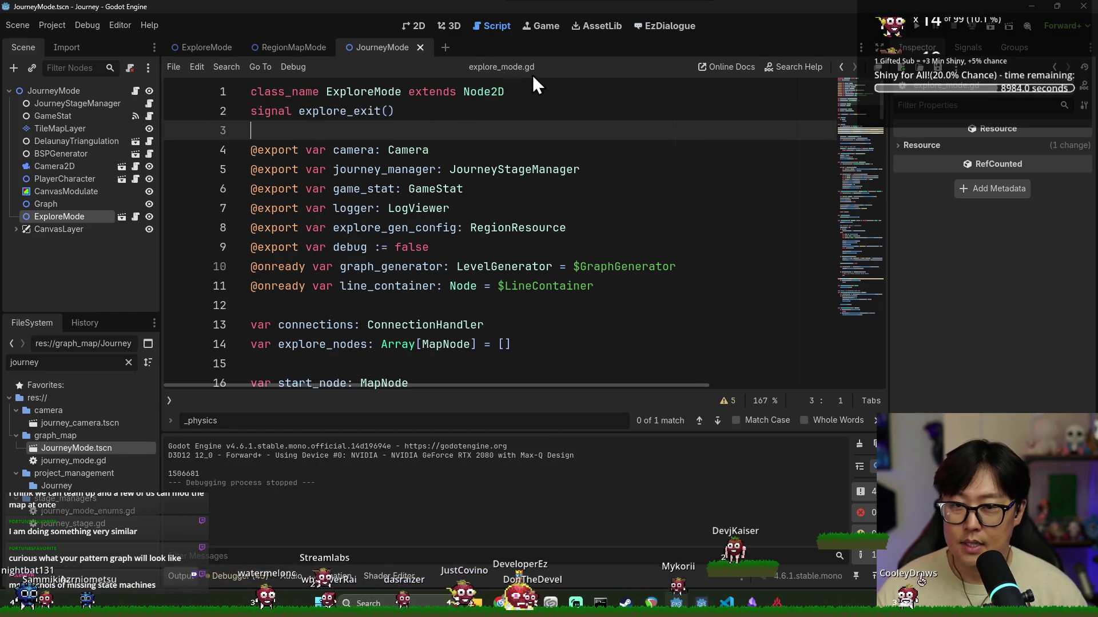
double_click(385, 111)
key(ctrl+alt+Down)
scroll(400, 286, down, 15)
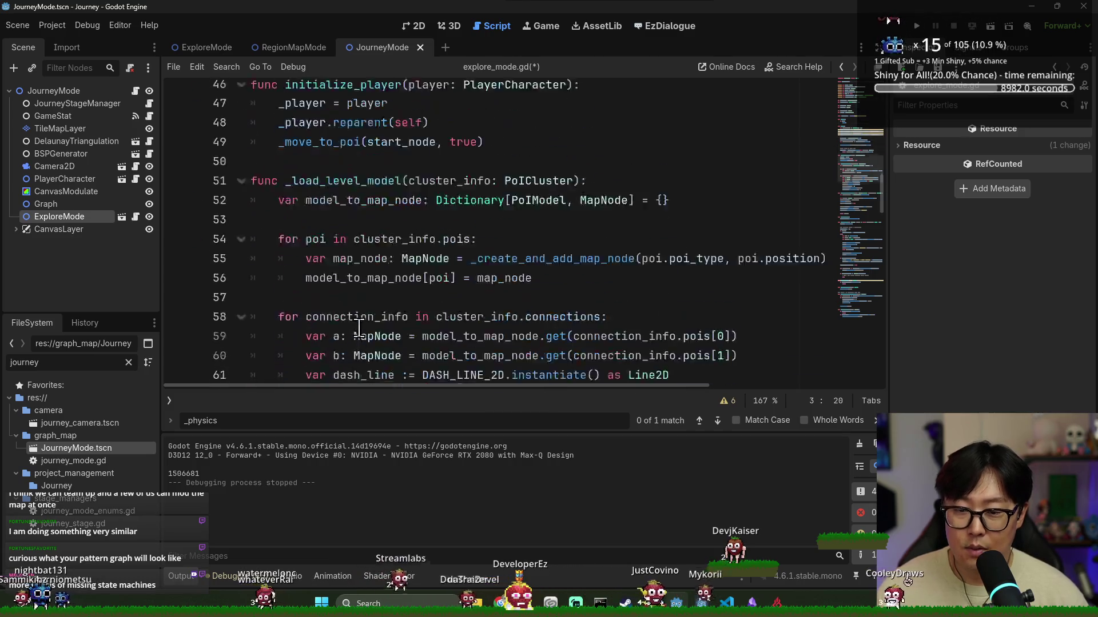
scroll(360, 328, down, 8)
scroll(363, 273, down, 5)
scroll(369, 283, up, 1)
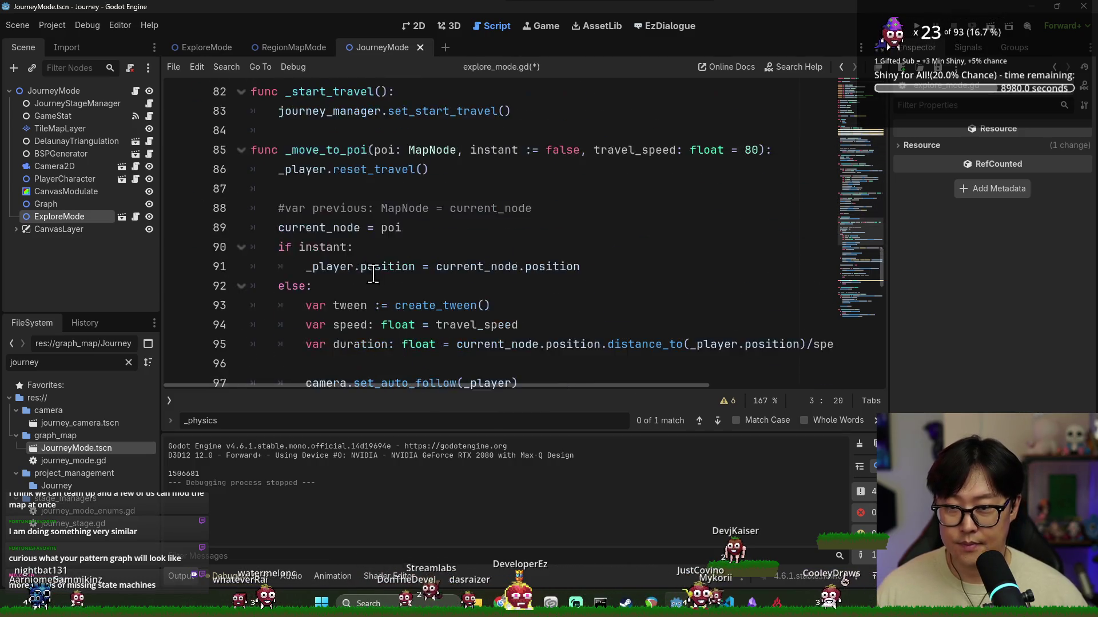
scroll(374, 292, down, 6)
Replace the exit branch's TODO comment and pass with explore_exit.emit() and save
click(577, 286)
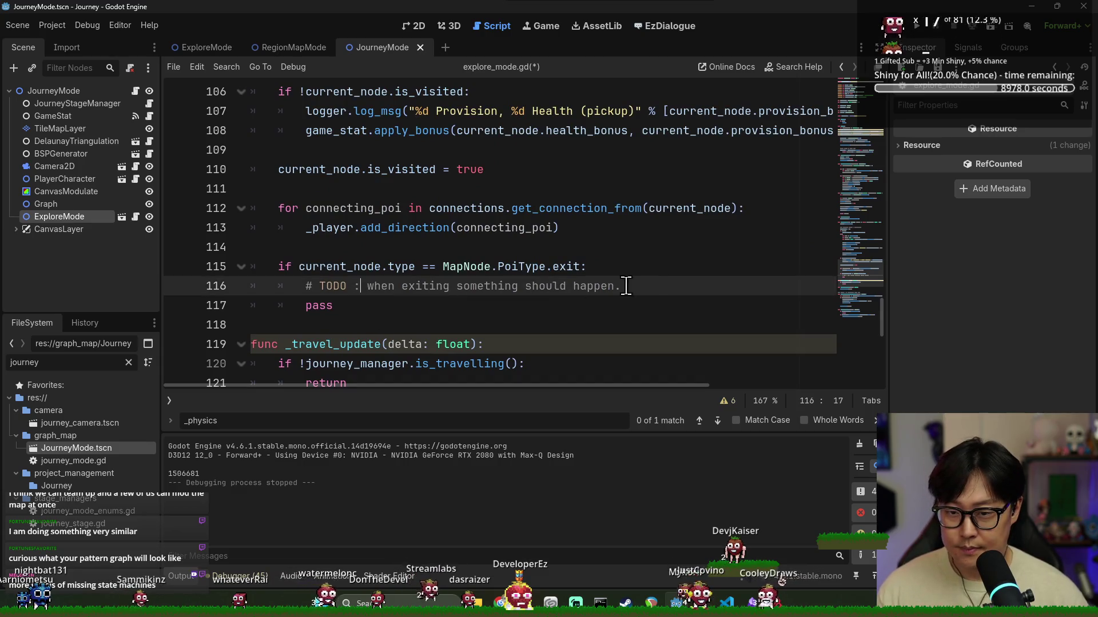
key(Return)
text(explore_exit.emit()
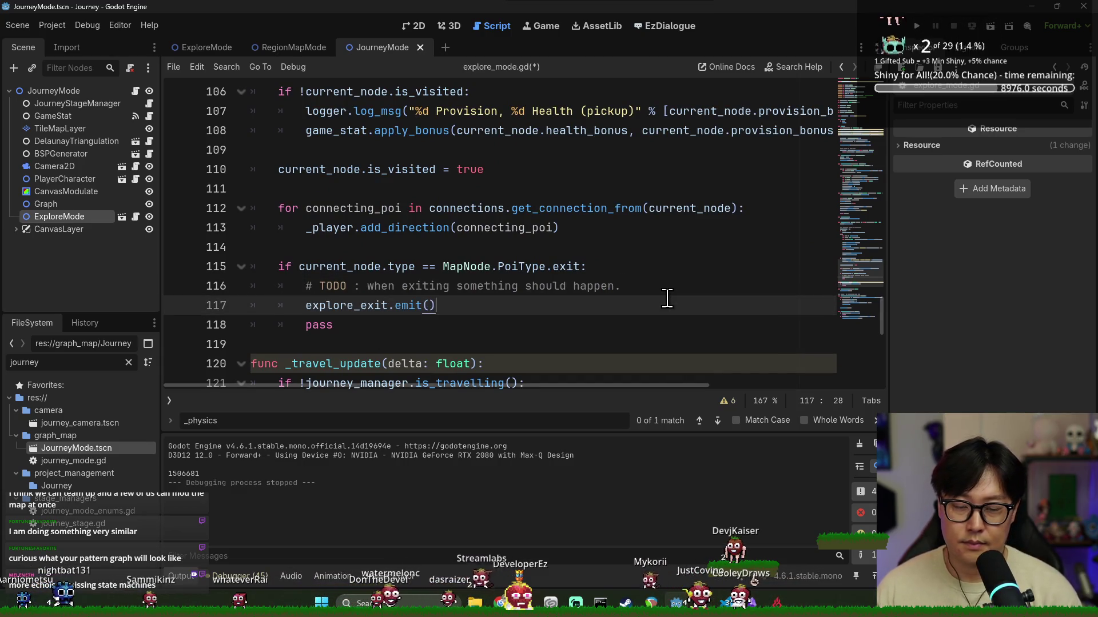
click(644, 284)
drag(644, 284, 645, 275)
key(BackSpace)
key(Escape)
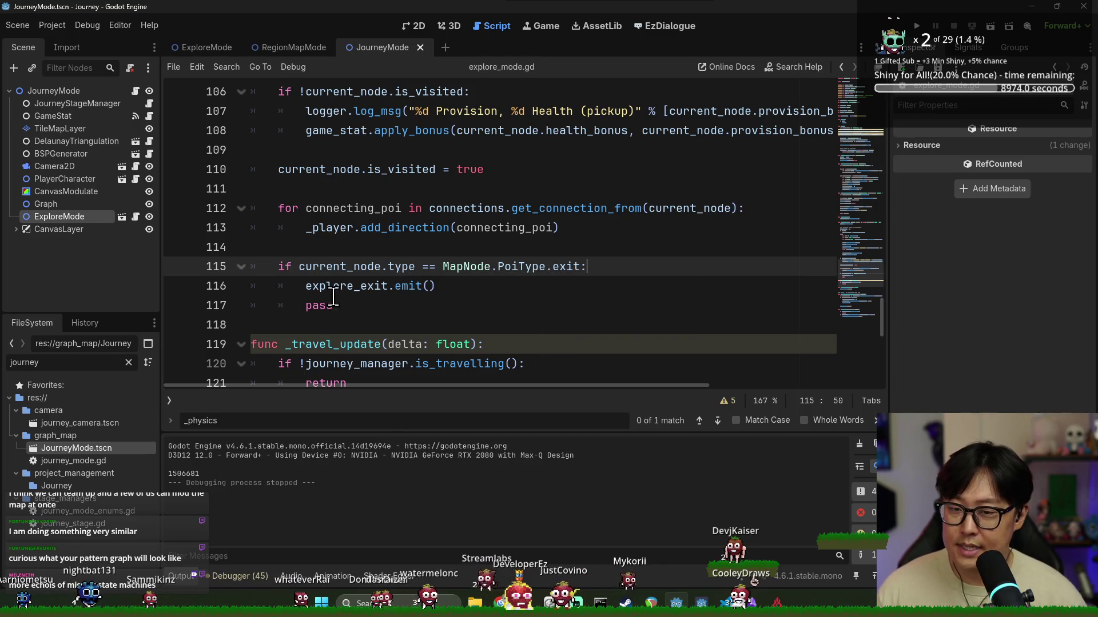
click(441, 301)
key(shift+Home)
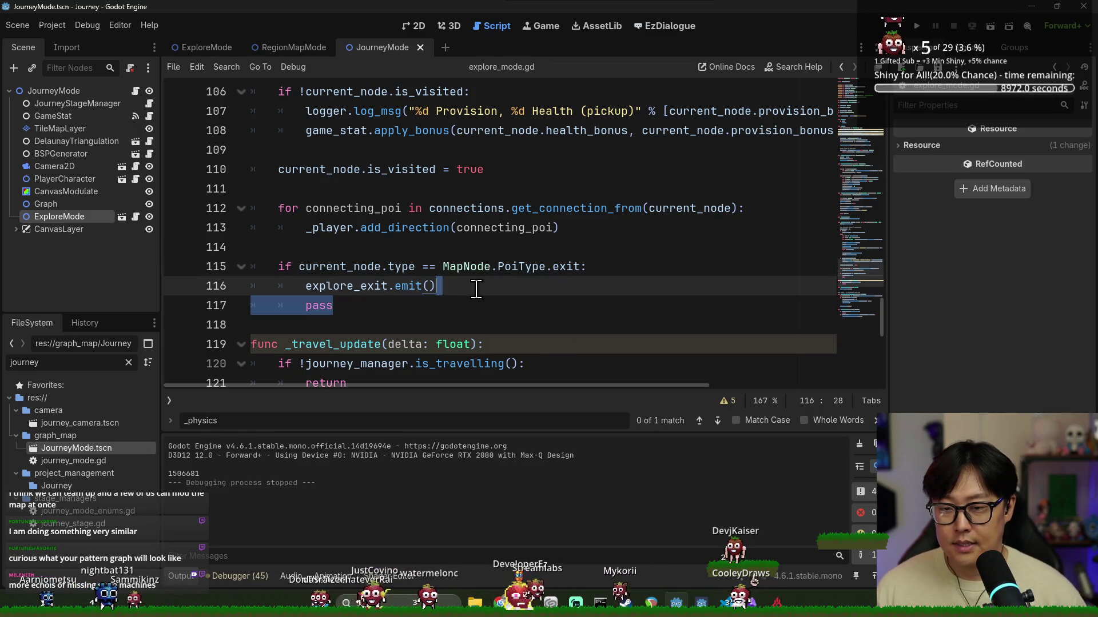
key(BackSpace)
key(BackSpace)
key(ctrl+s)
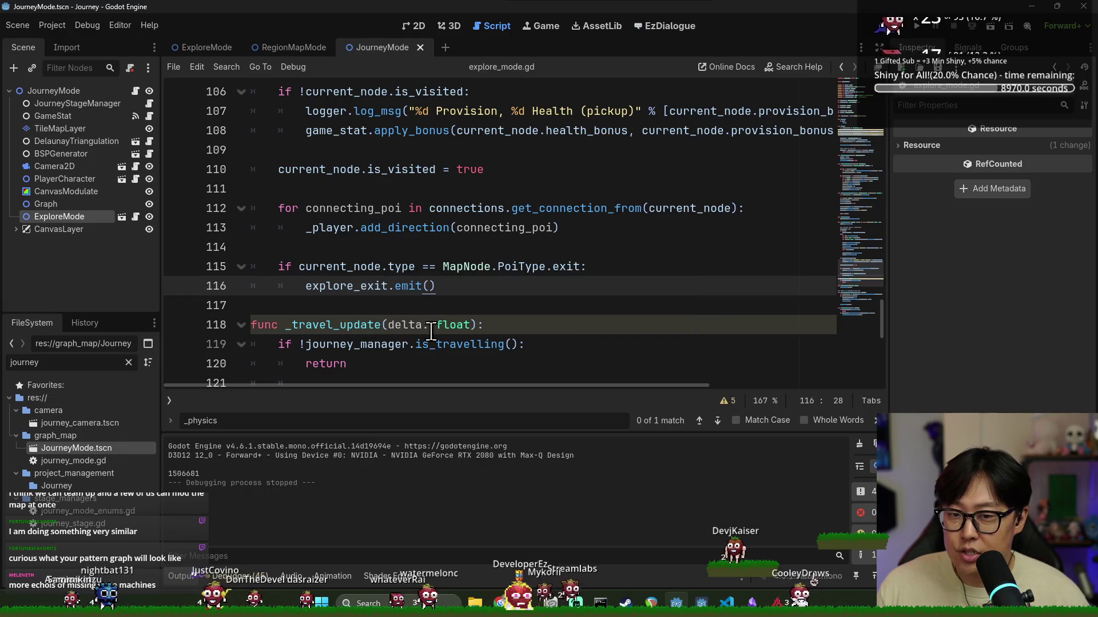
double_click(377, 286)
key(ctrl+s)
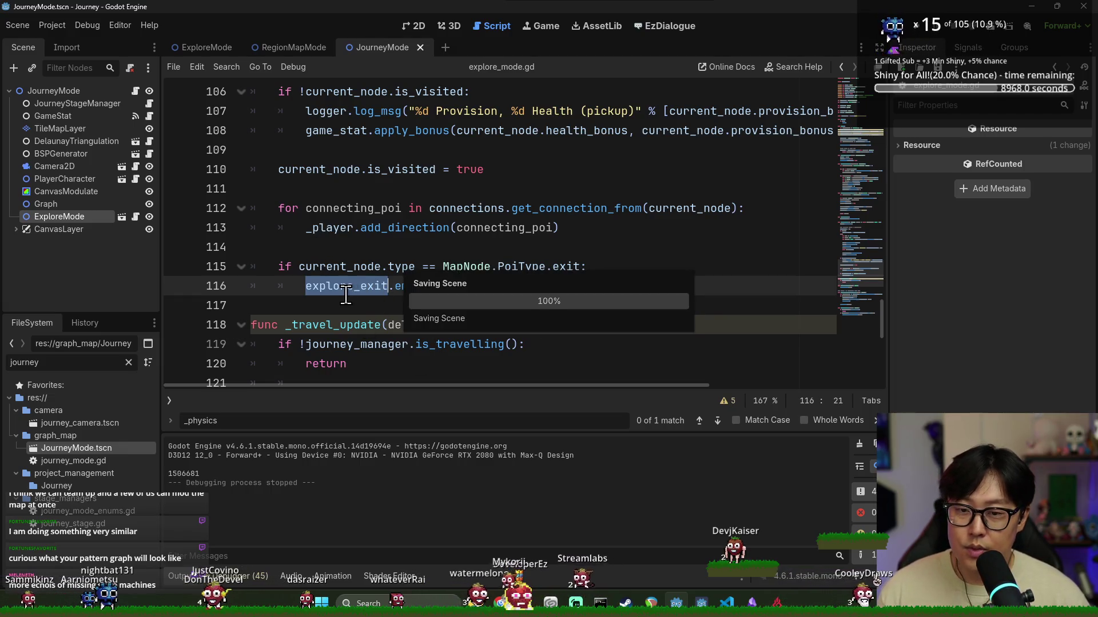
click(617, 271)
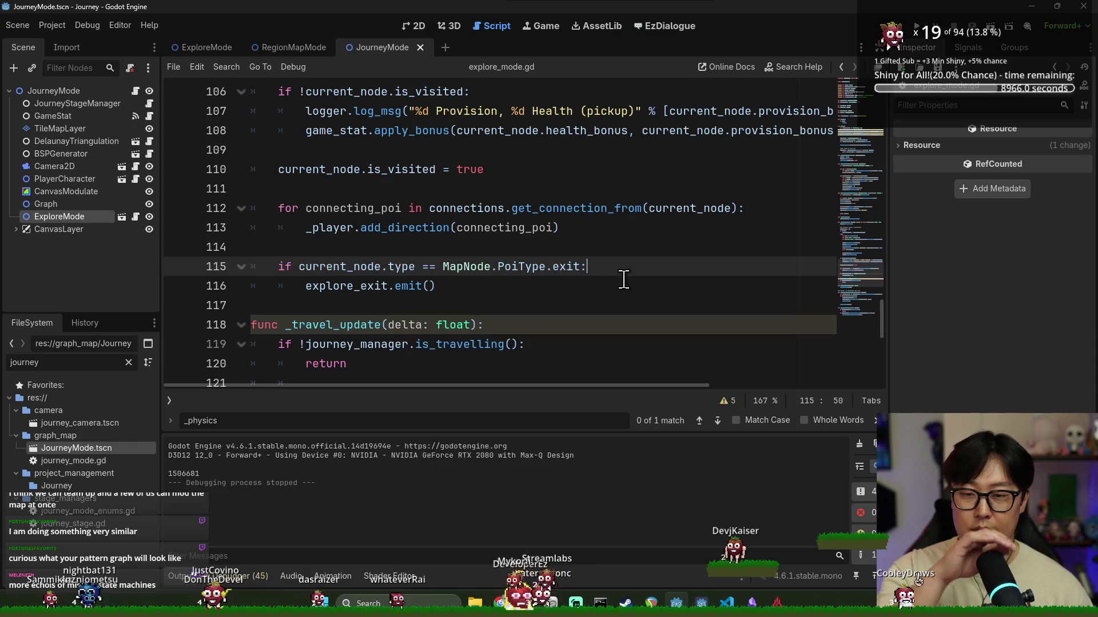
Insert a _clean_up() call above explore_exit.emit() in the exit branch and save
key(Return)
text(clean_up)
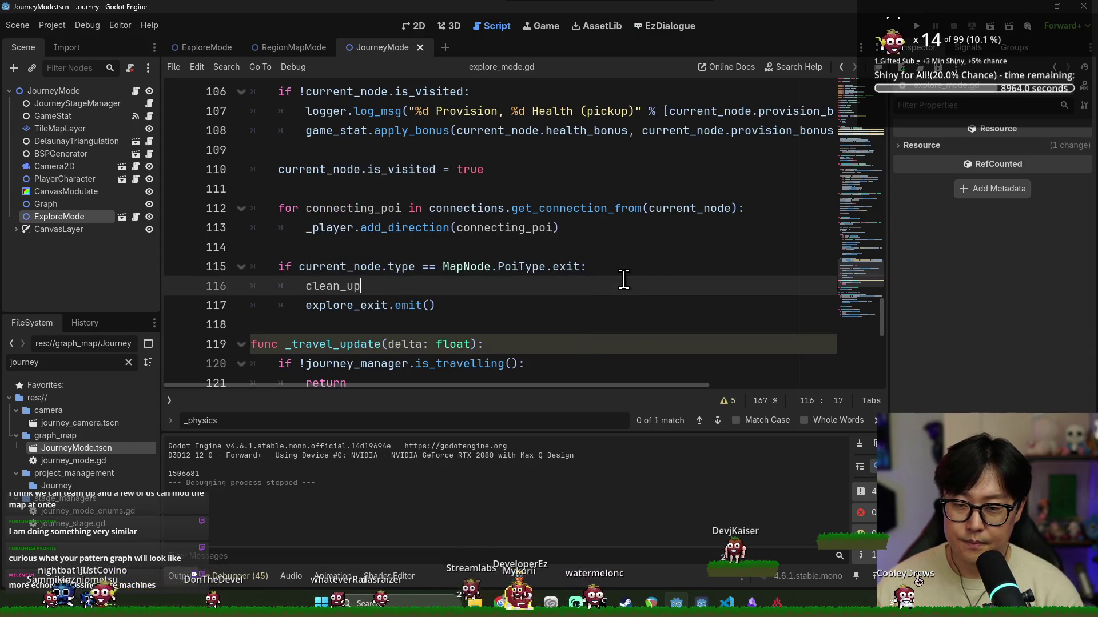
text(_)
key(ctrl+s)
double_click(327, 286)
scroll(432, 327, up, 10)
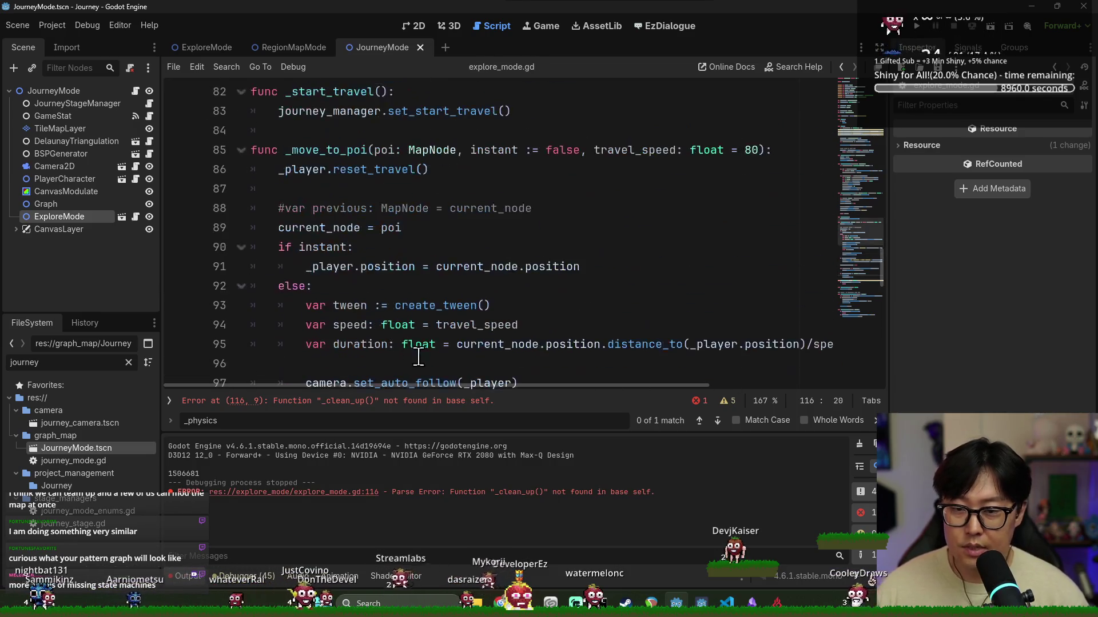
scroll(433, 323, down, 12)
scroll(433, 320, down, 4)
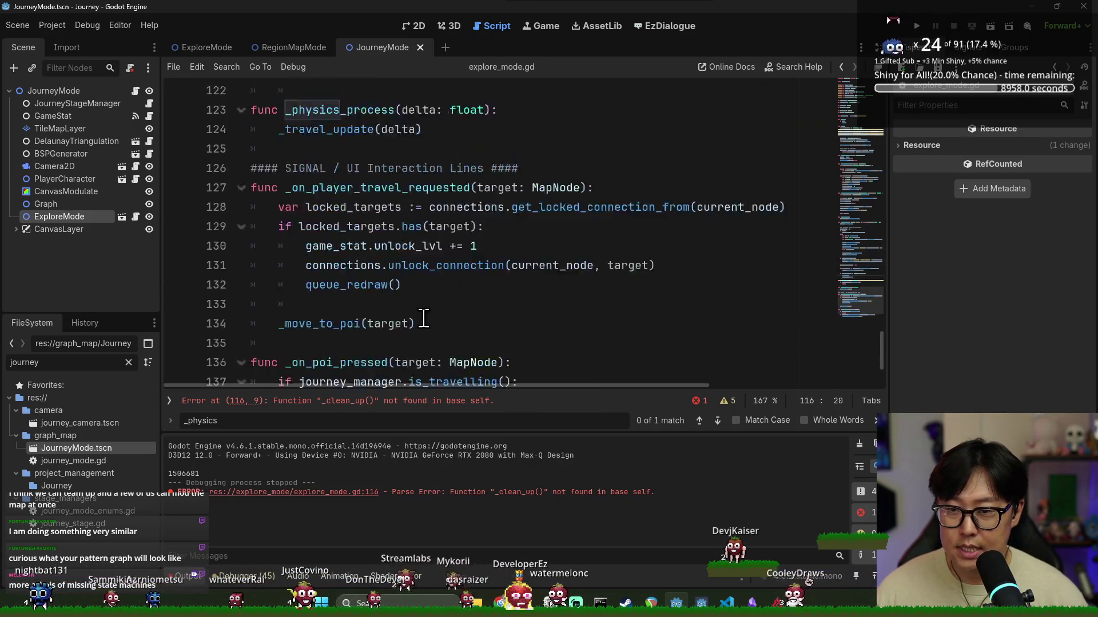
scroll(421, 318, up, 2)
scroll(286, 326, up, 18)
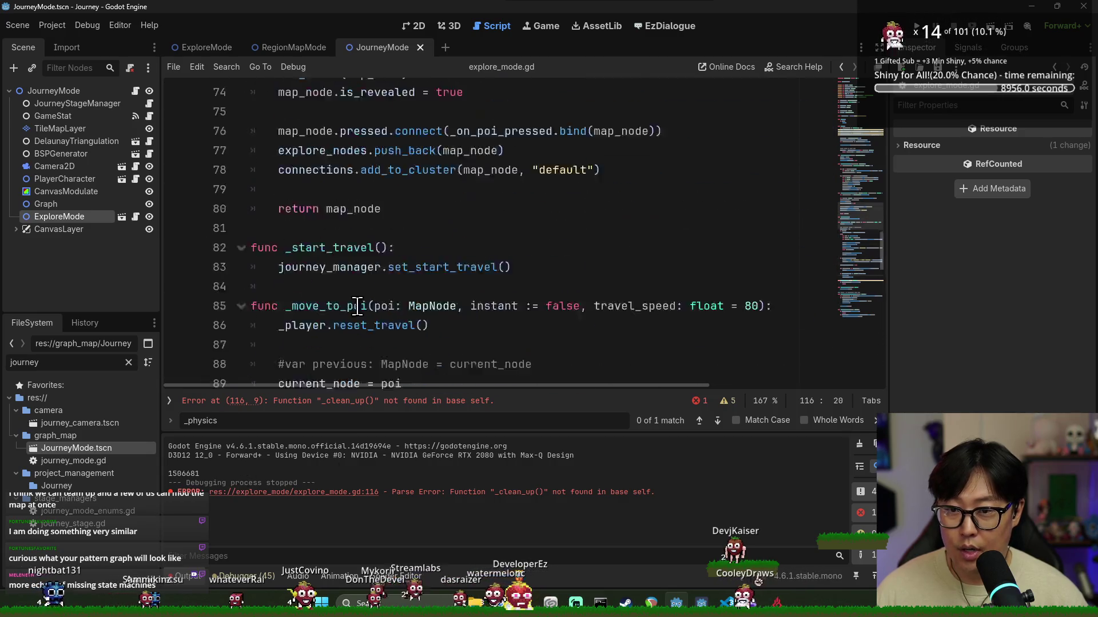
scroll(352, 305, up, 10)
scroll(275, 263, down, 5)
Add a 'func _clean_up():' stub with pass below initialize_player
click(268, 253)
text(_clean_up():)
key(Return)
text(pass)
key(Return)
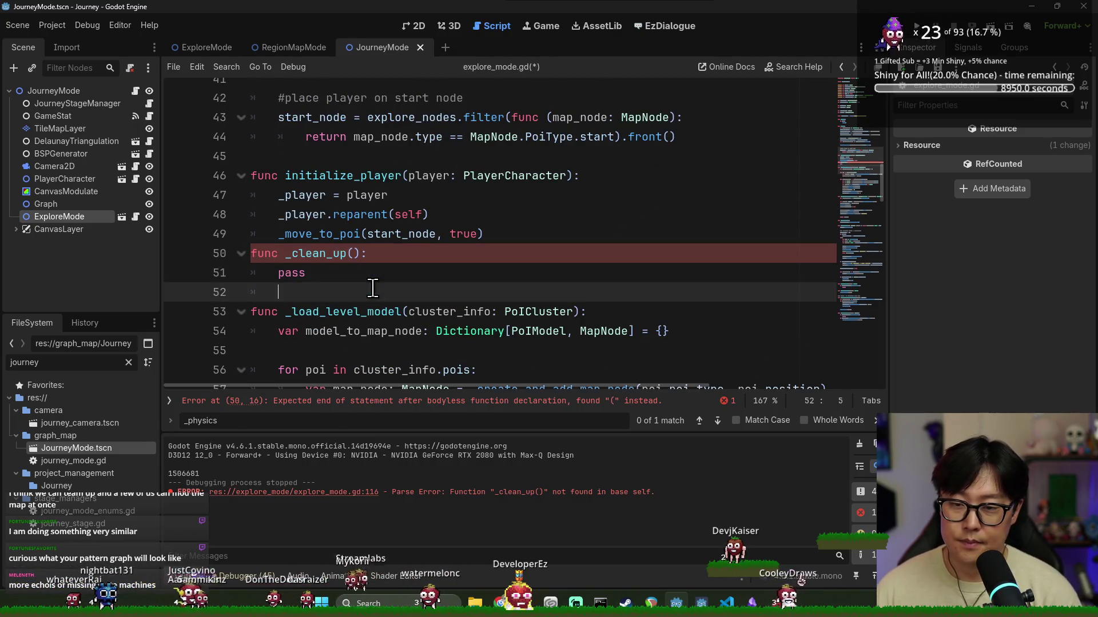
click(514, 234)
key(Return)
click(354, 273)
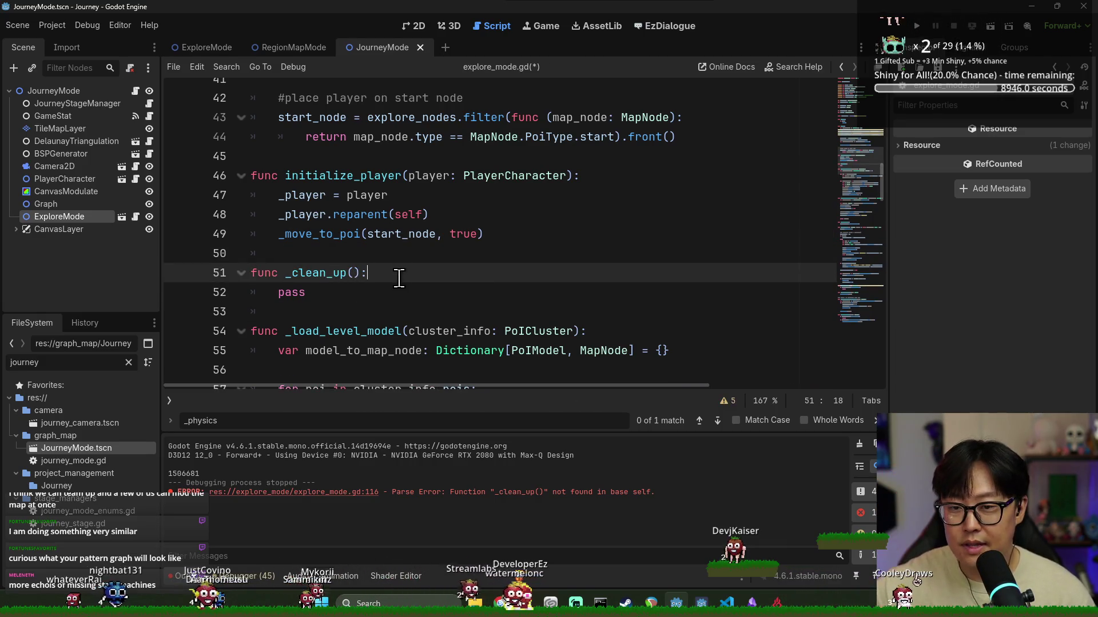
key(Return)
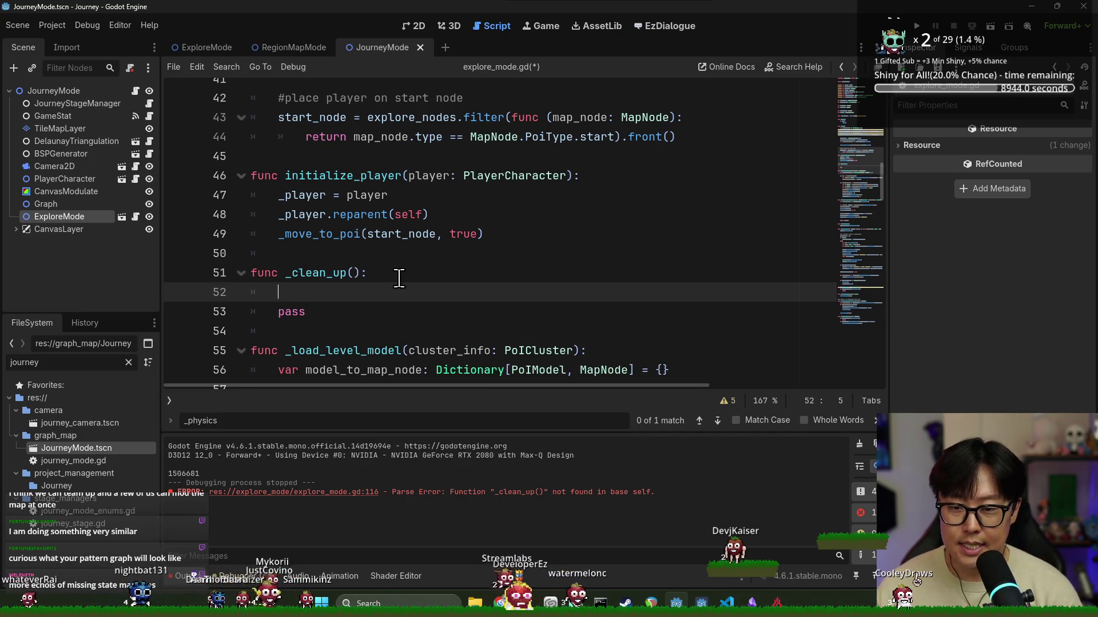
scroll(361, 216, up, 4)
scroll(361, 229, down, 5)
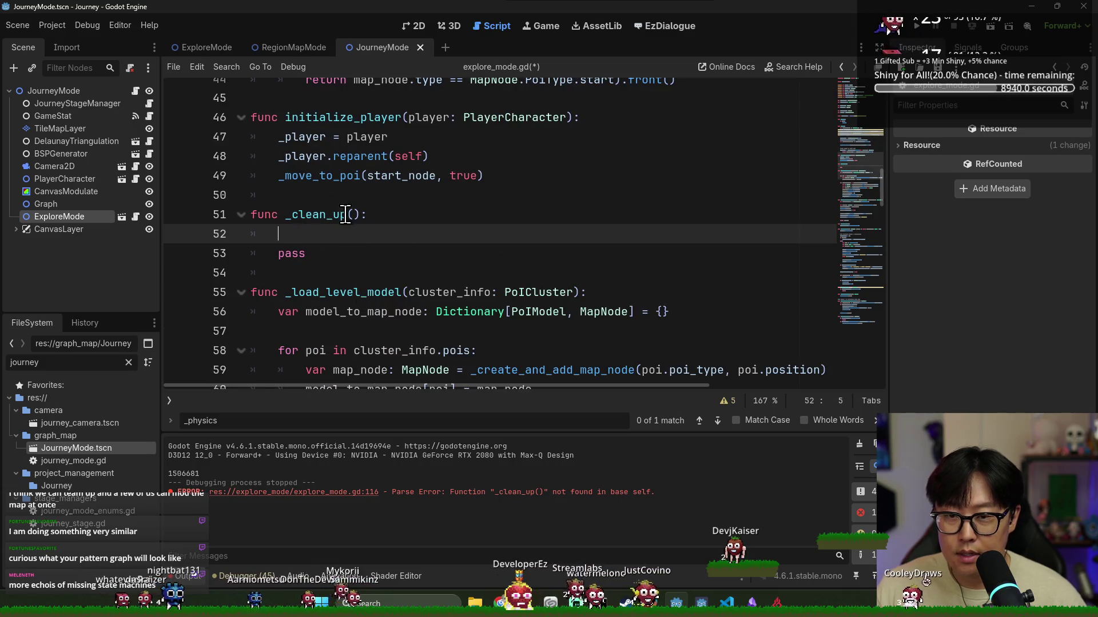
scroll(378, 229, down, 9)
scroll(378, 229, up, 8)
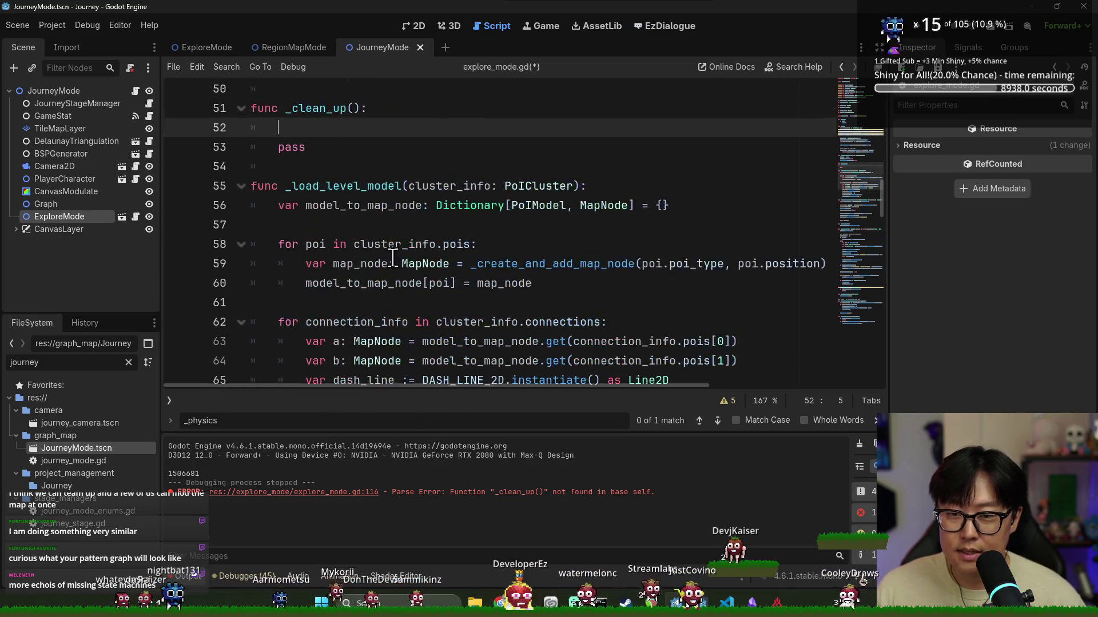
scroll(463, 317, down, 20)
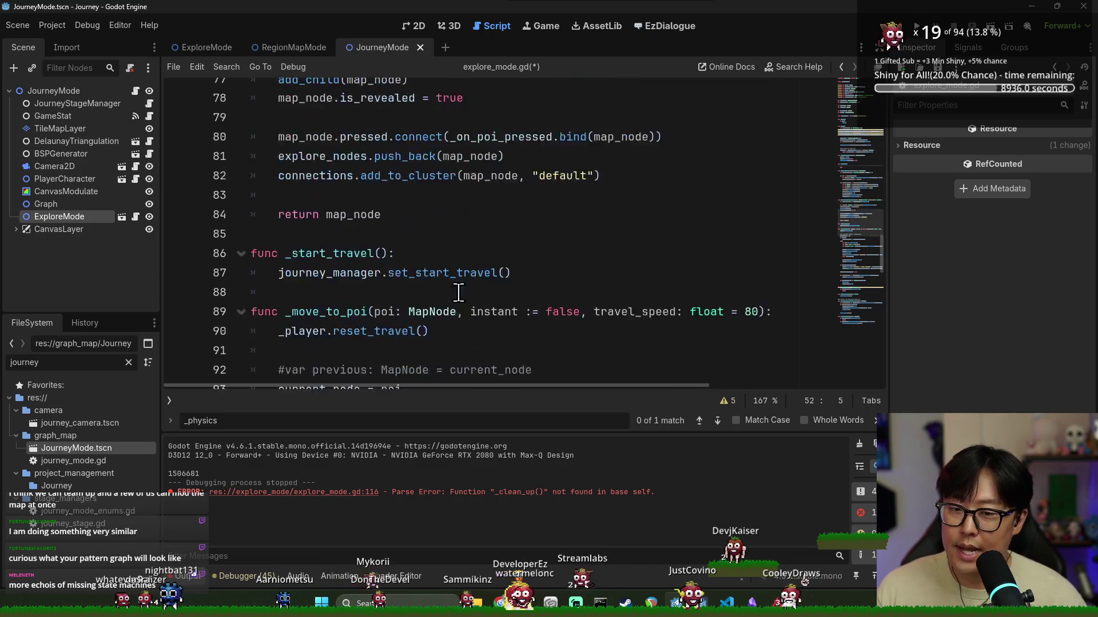
scroll(482, 328, down, 8)
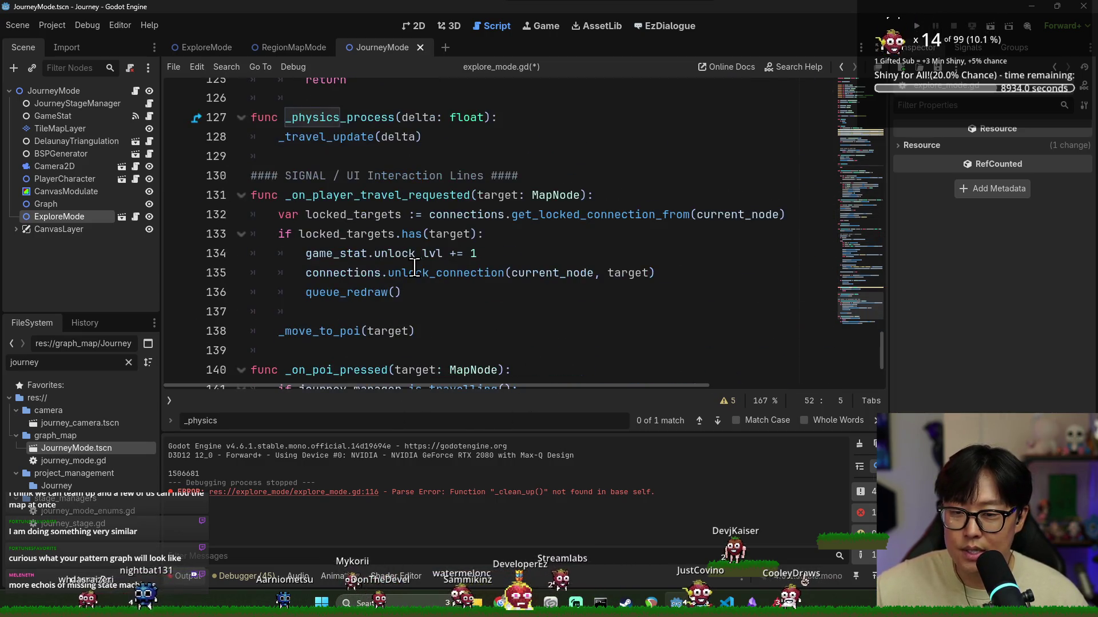
scroll(378, 197, up, 20)
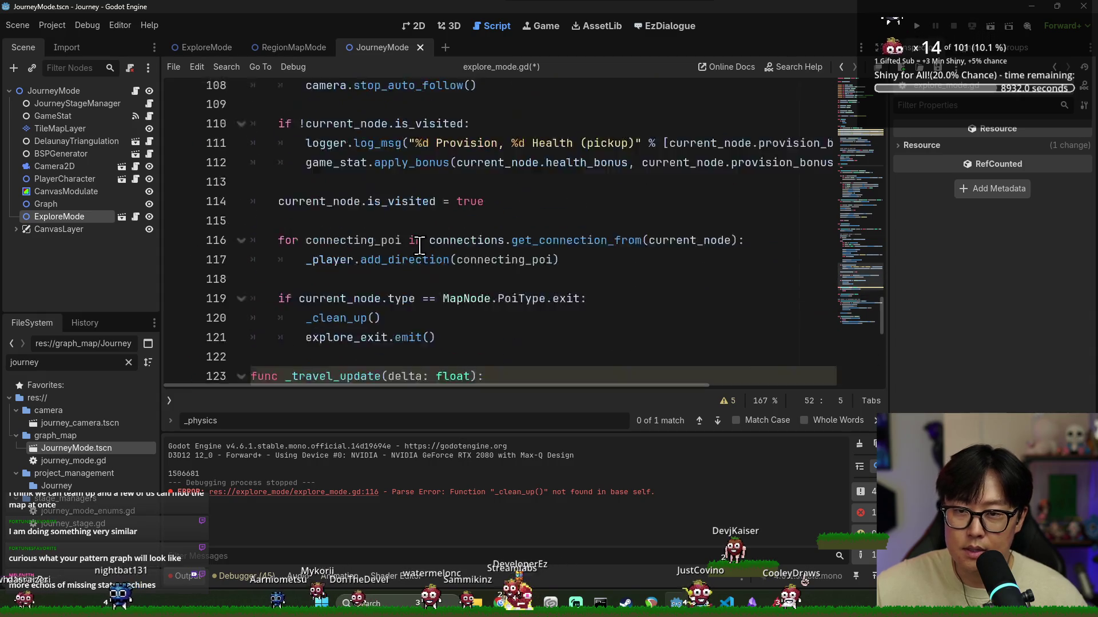
scroll(413, 295, up, 4)
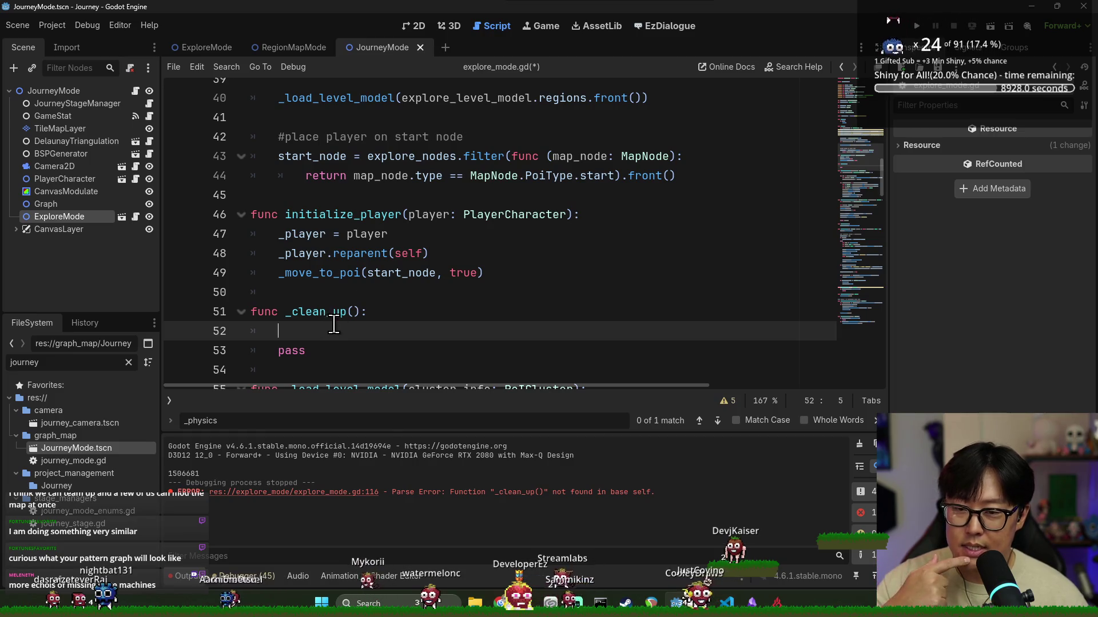
scroll(350, 282, up, 3)
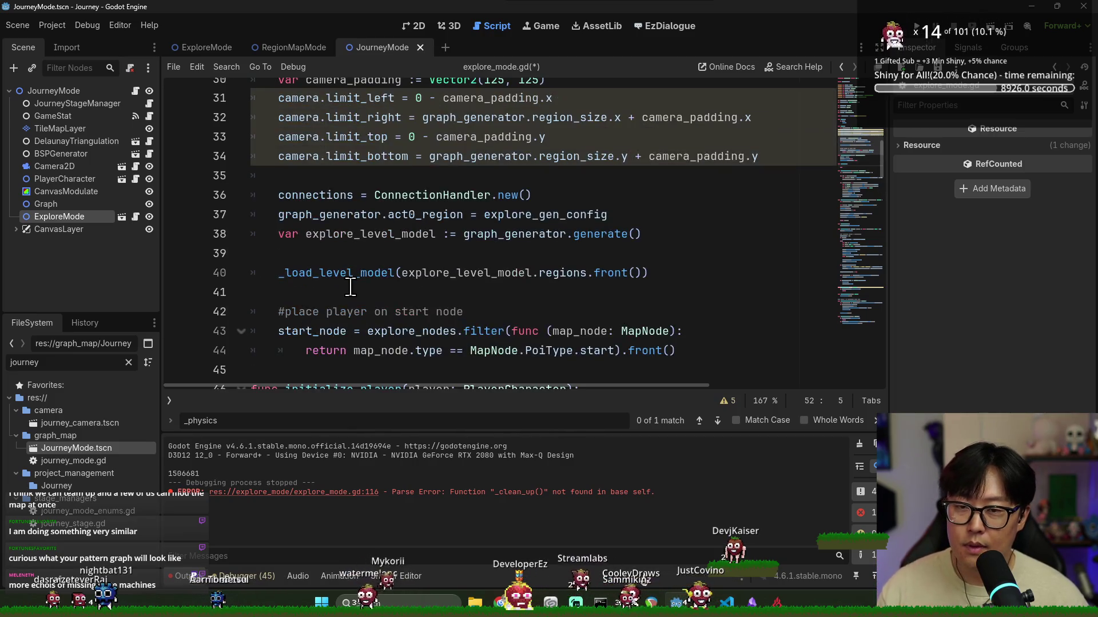
scroll(350, 277, up, 1)
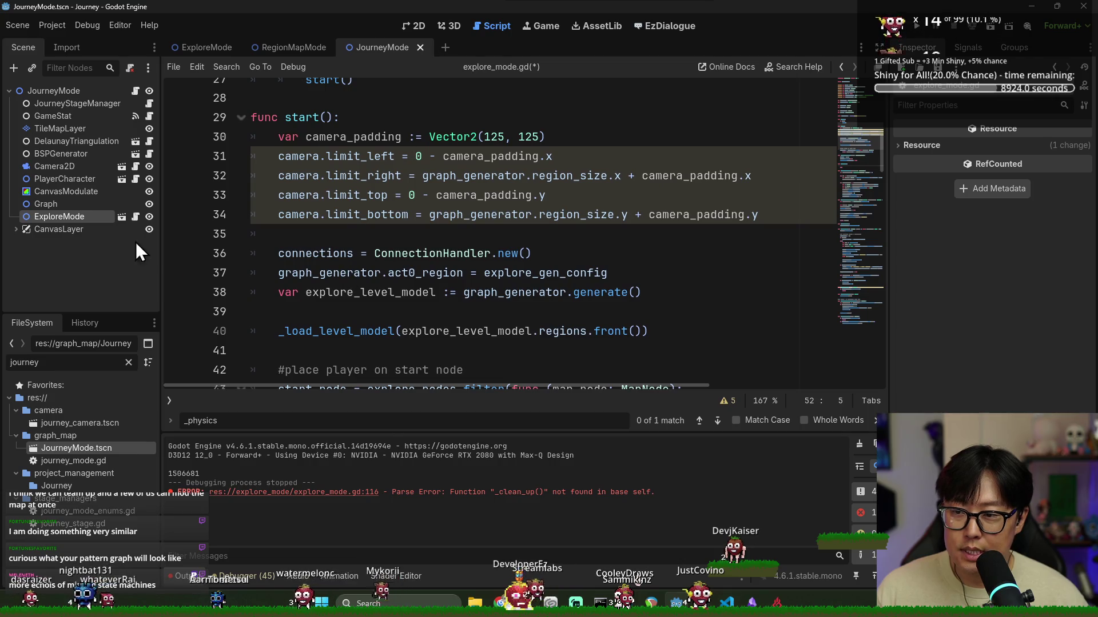
scroll(313, 316, down, 3)
click(322, 159)
ctrl+click(323, 160)
double_click(325, 227)
scroll(325, 243, down, 2)
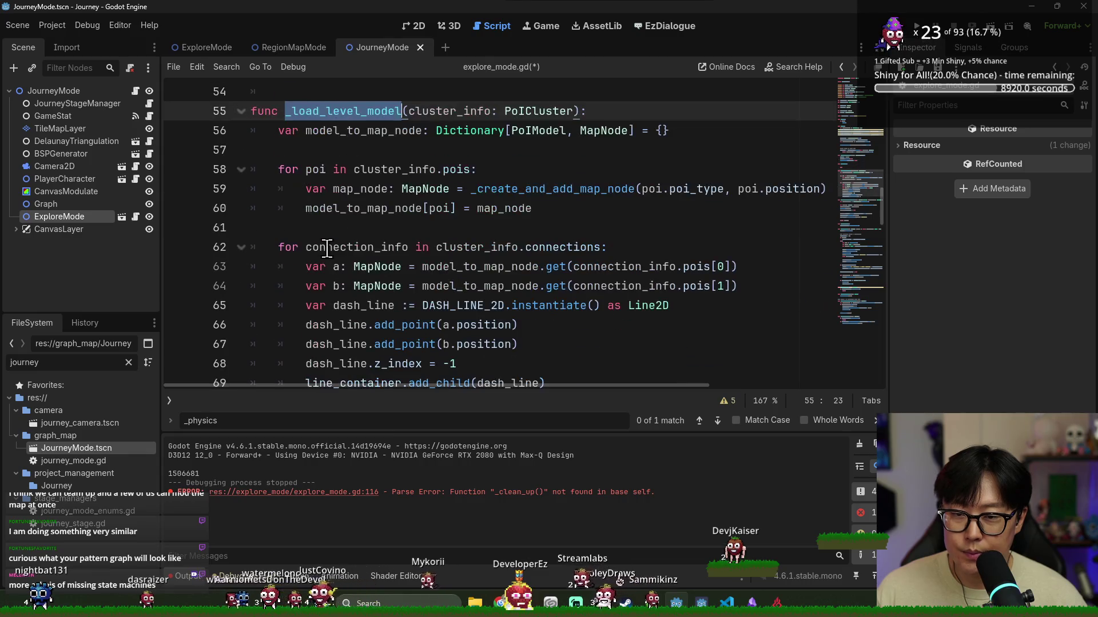
click(322, 173)
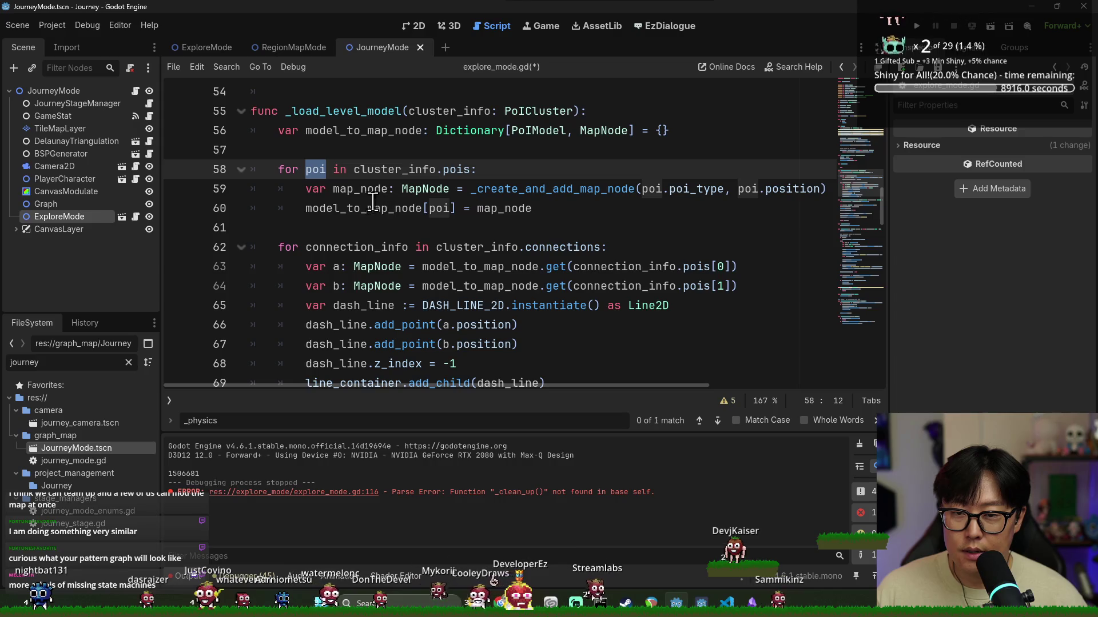
double_click(349, 189)
double_click(351, 209)
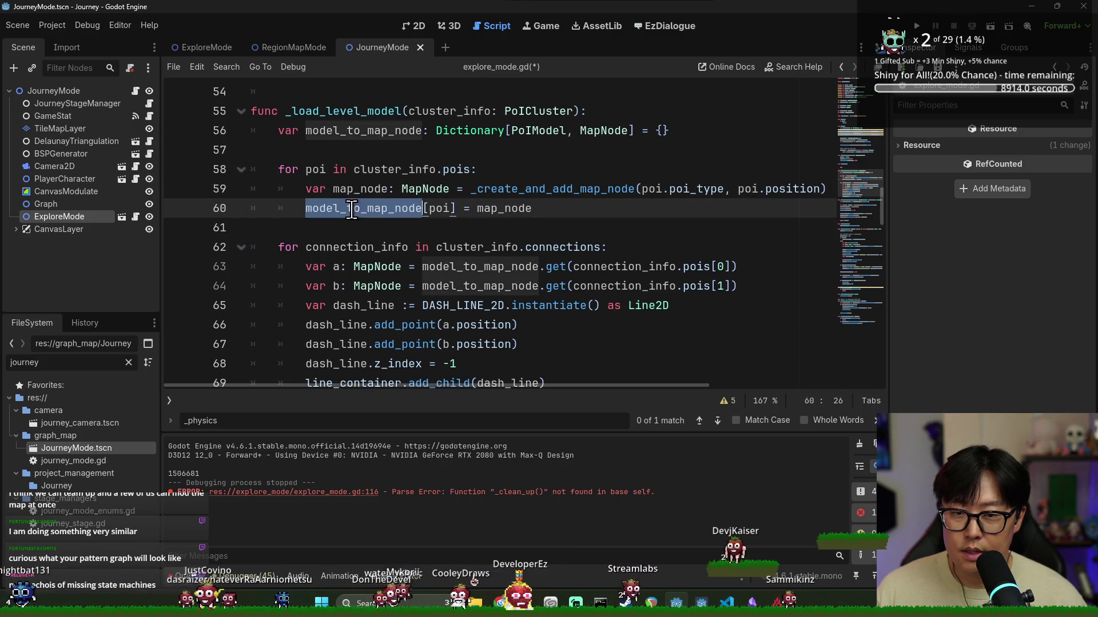
scroll(380, 267, down, 2)
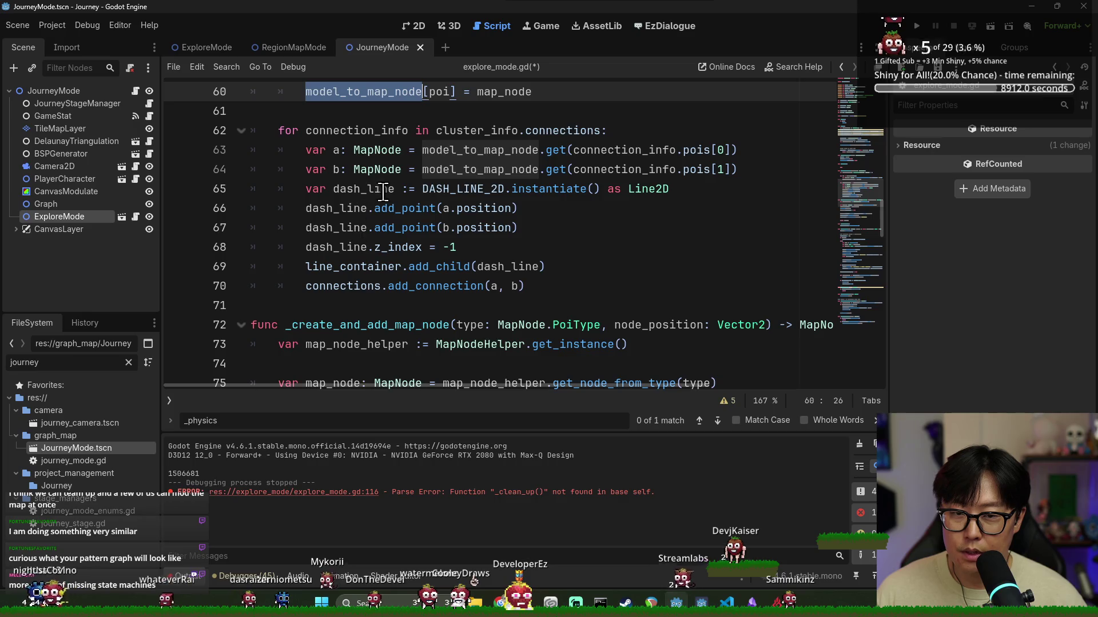
scroll(375, 164, up, 2)
double_click(343, 228)
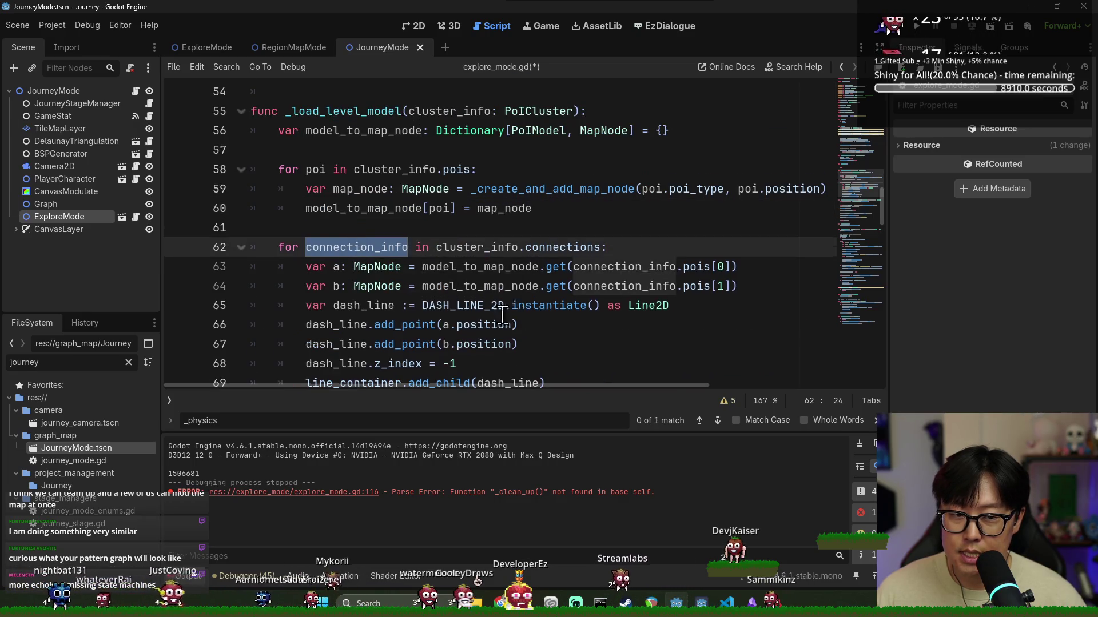
scroll(358, 236, down, 4)
scroll(393, 183, up, 2)
double_click(359, 209)
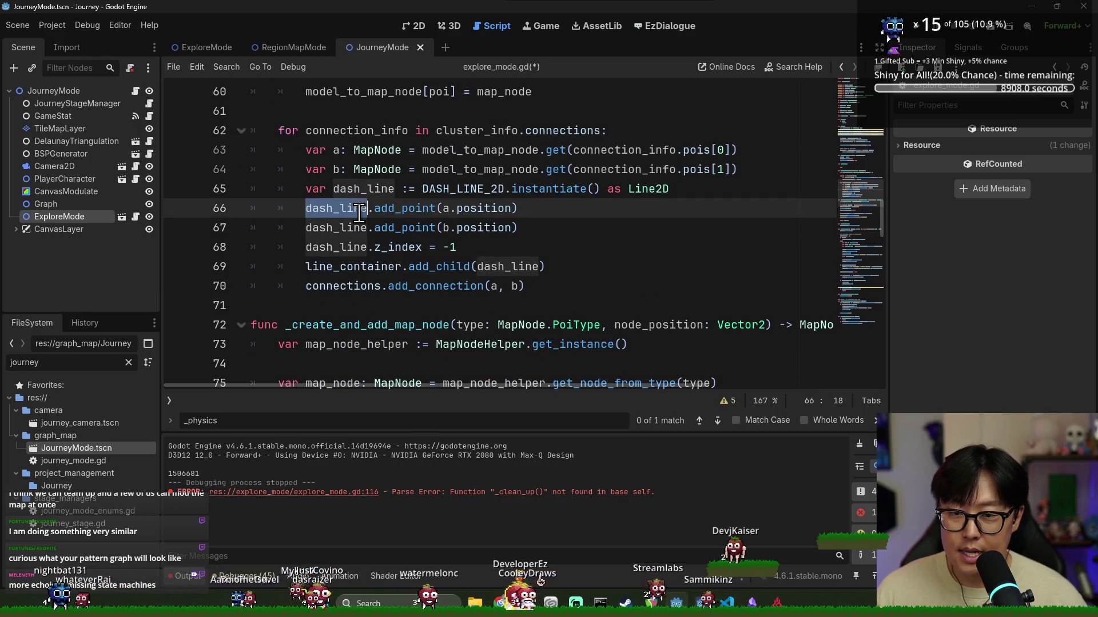
scroll(366, 254, up, 1)
double_click(368, 247)
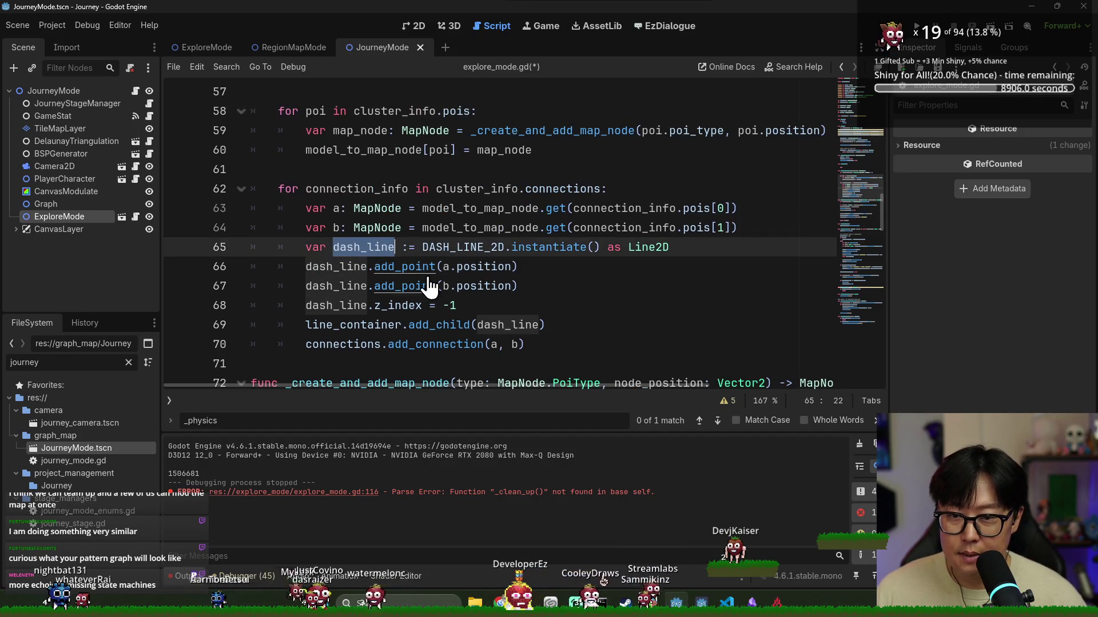
scroll(384, 227, up, 2)
scroll(275, 244, down, 2)
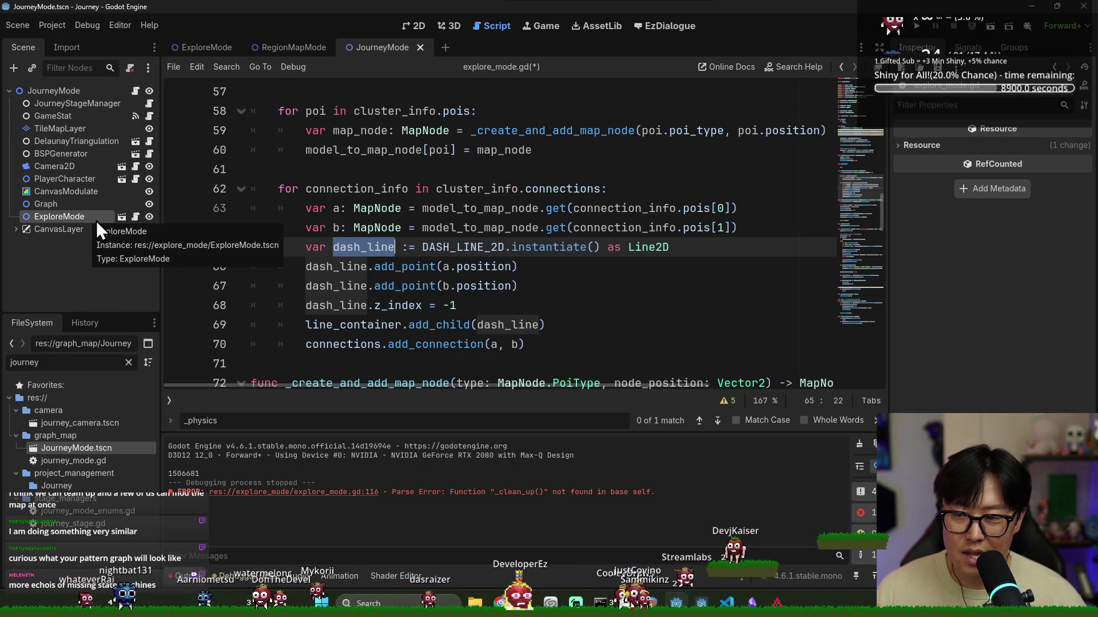
scroll(244, 235, up, 3)
scroll(343, 240, down, 3)
scroll(355, 247, up, 5)
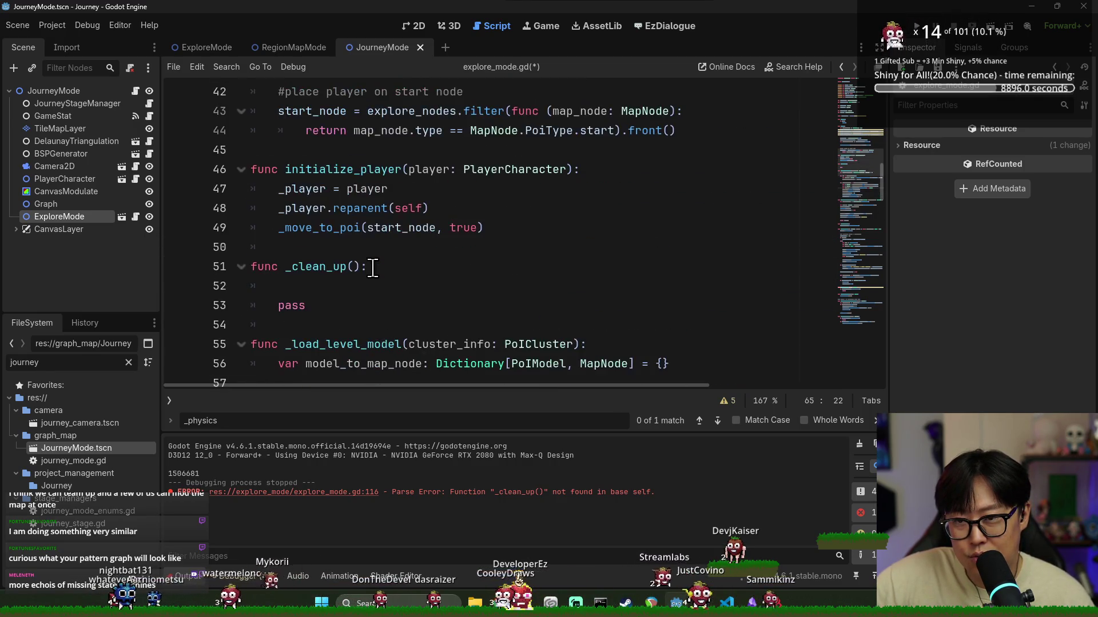
click(366, 285)
text(for child in get_children()
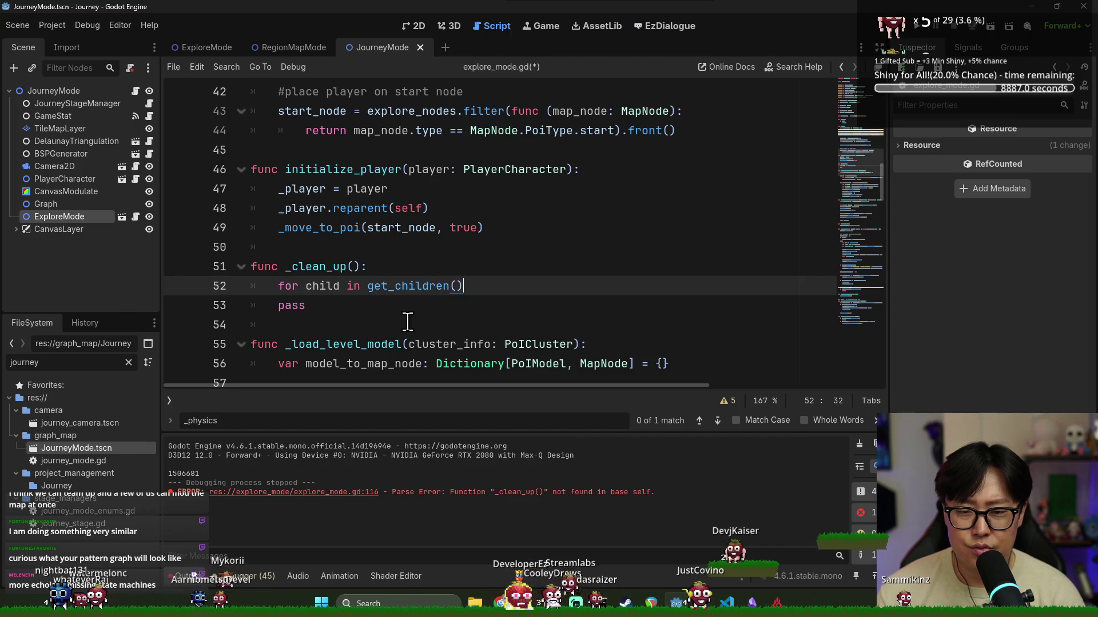
Write the loop's if condition: child is Line2D || child is MapNode
text(:)
key(Return)
text(if child is L)
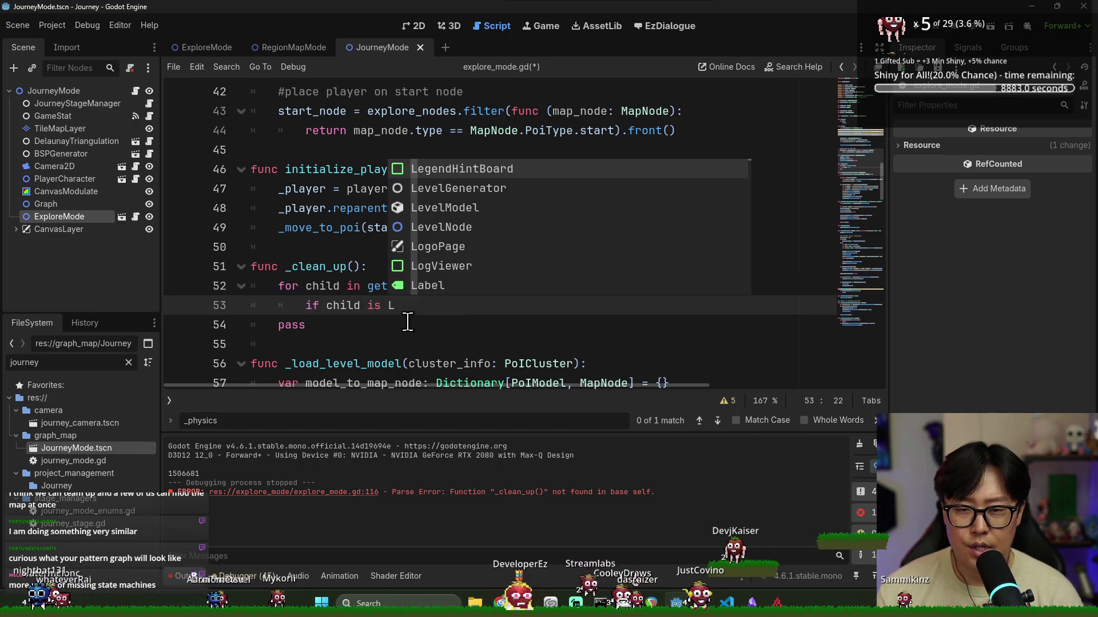
text(in)
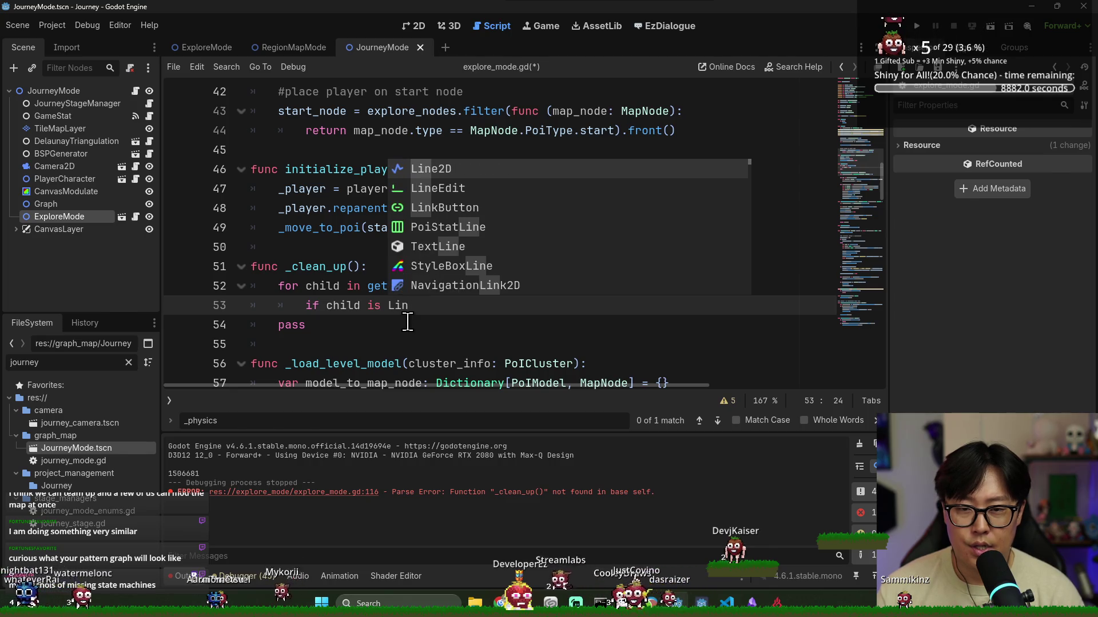
text(e)
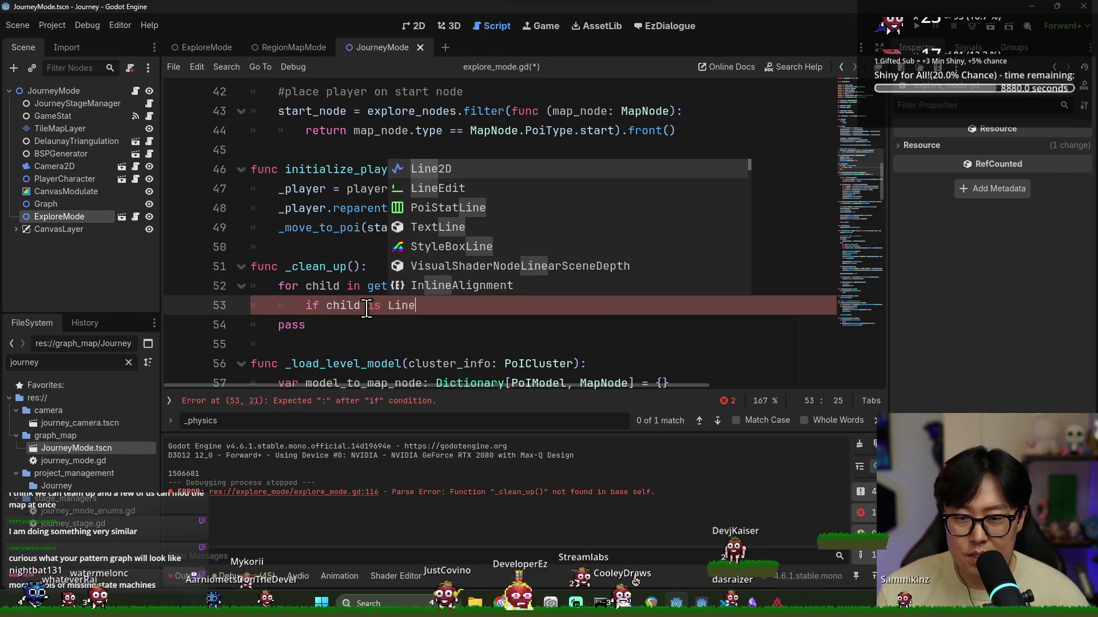
key(BackSpace)
key(BackSpace)
key(BackSpace)
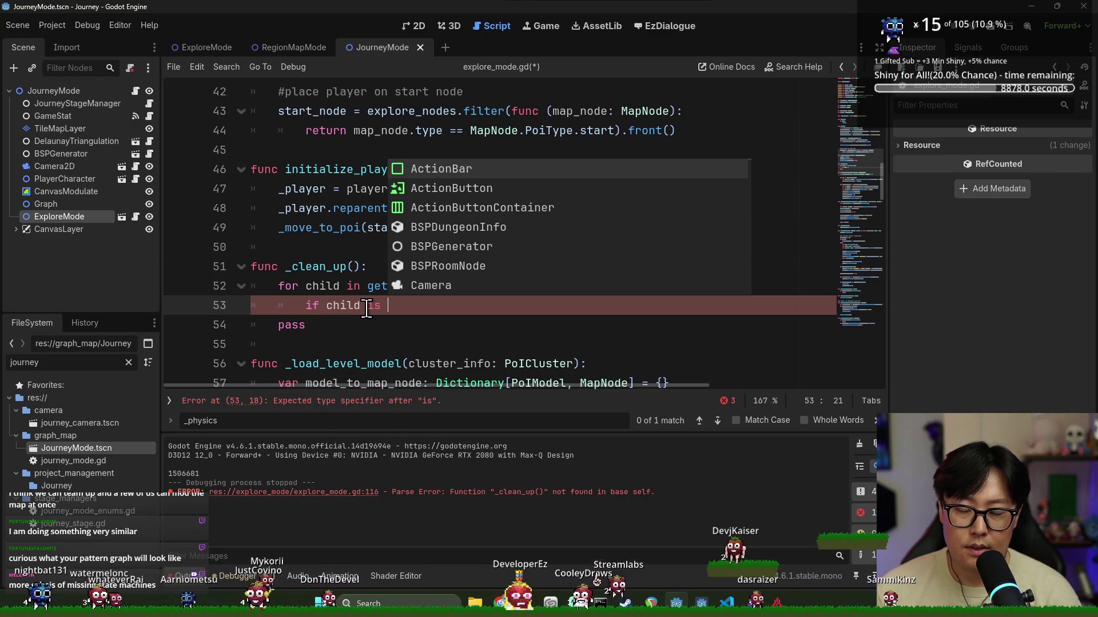
scroll(499, 257, down, 1)
click(389, 338)
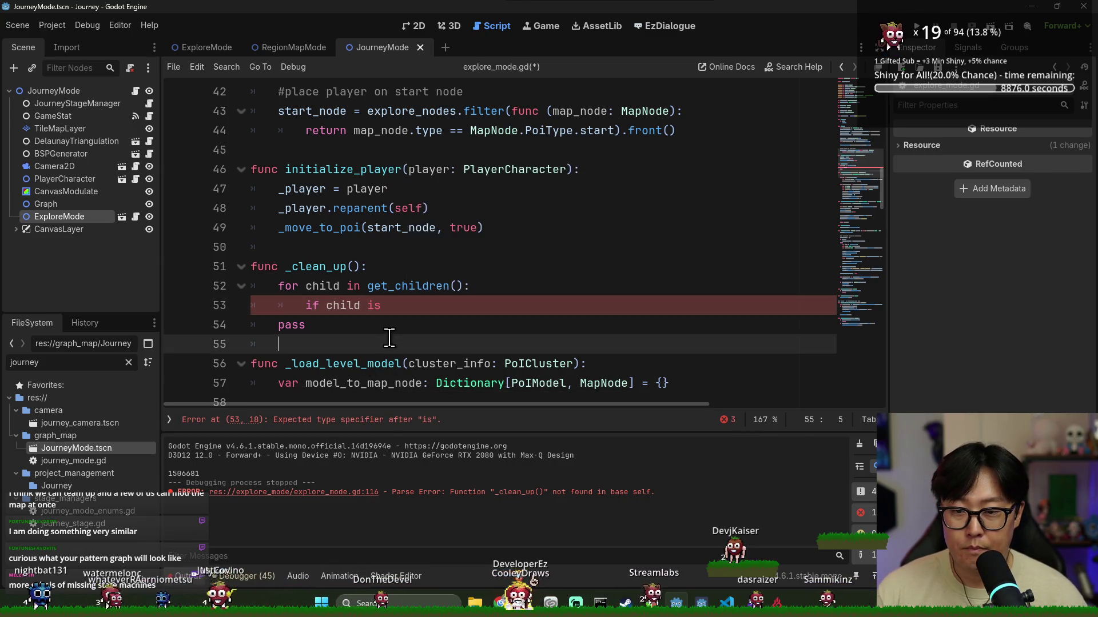
scroll(377, 326, down, 4)
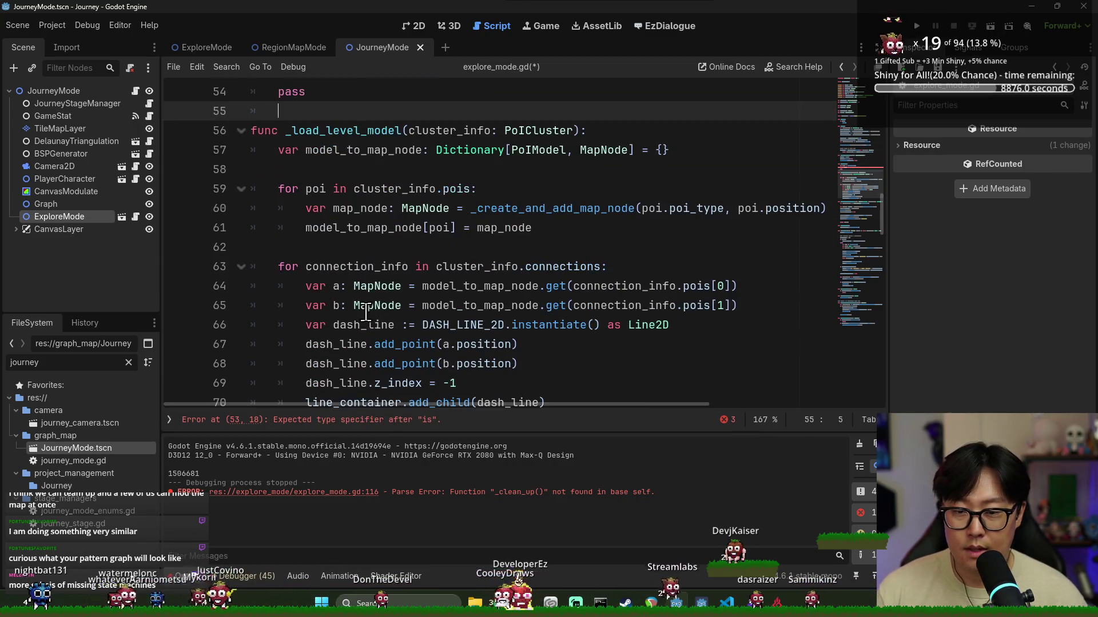
double_click(343, 343)
scroll(403, 308, up, 2)
scroll(403, 307, down, 4)
double_click(454, 209)
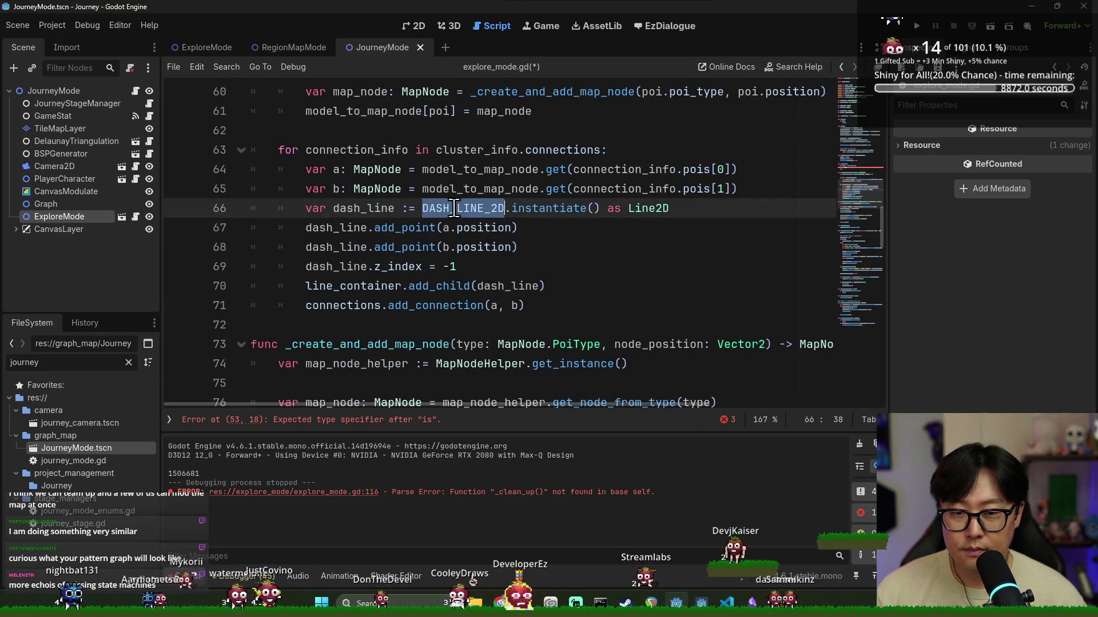
double_click(648, 208)
scroll(417, 214, up, 4)
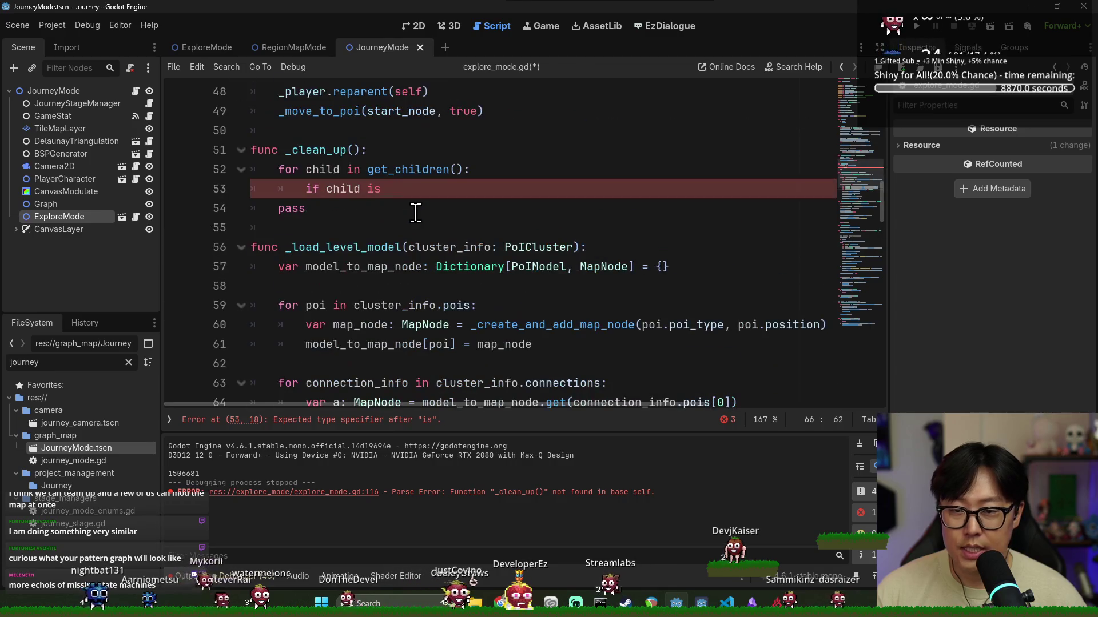
click(445, 188)
text(Line2D || chil)
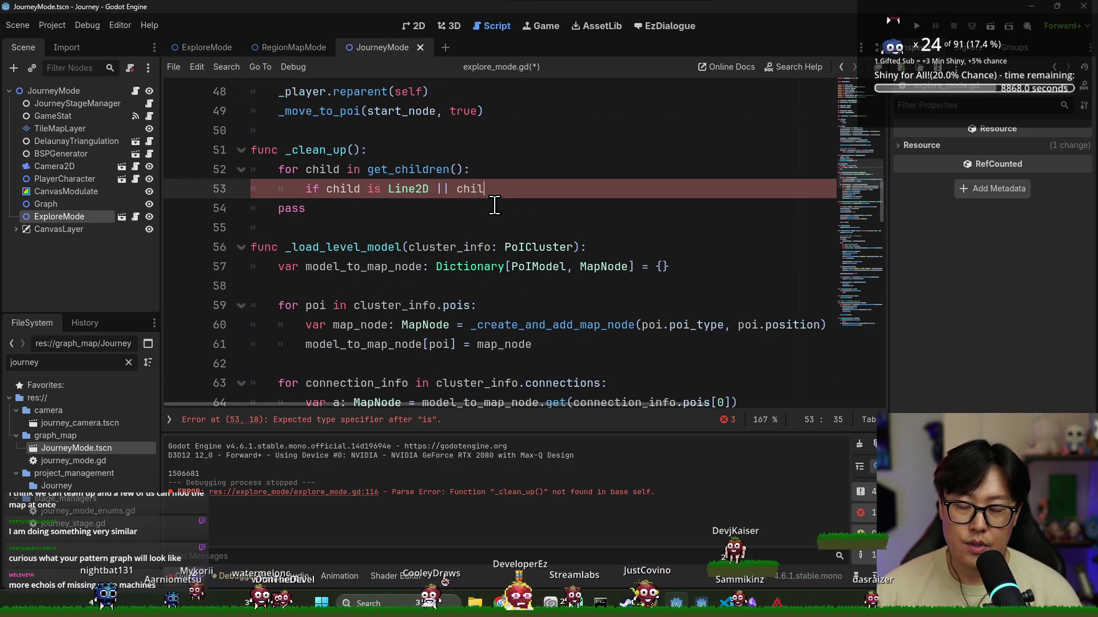
text(d is MapNode:)
Make the if body call remove_child(child) and then child.queue_free()
key(Return)
text(child.)
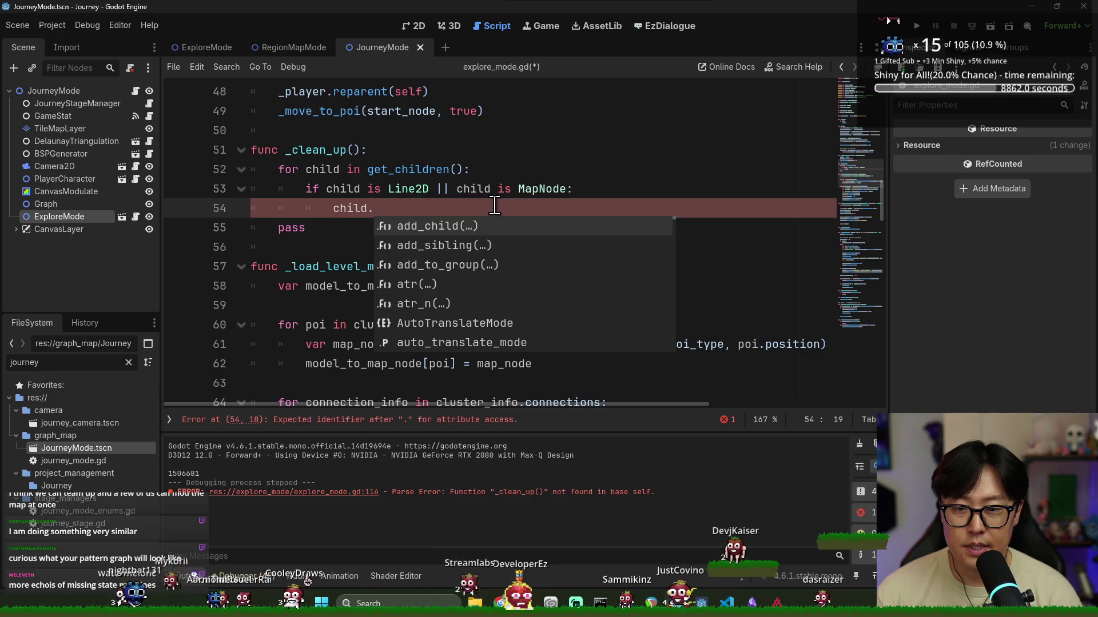
key(BackSpace)
key(BackSpace)
key(BackSpace)
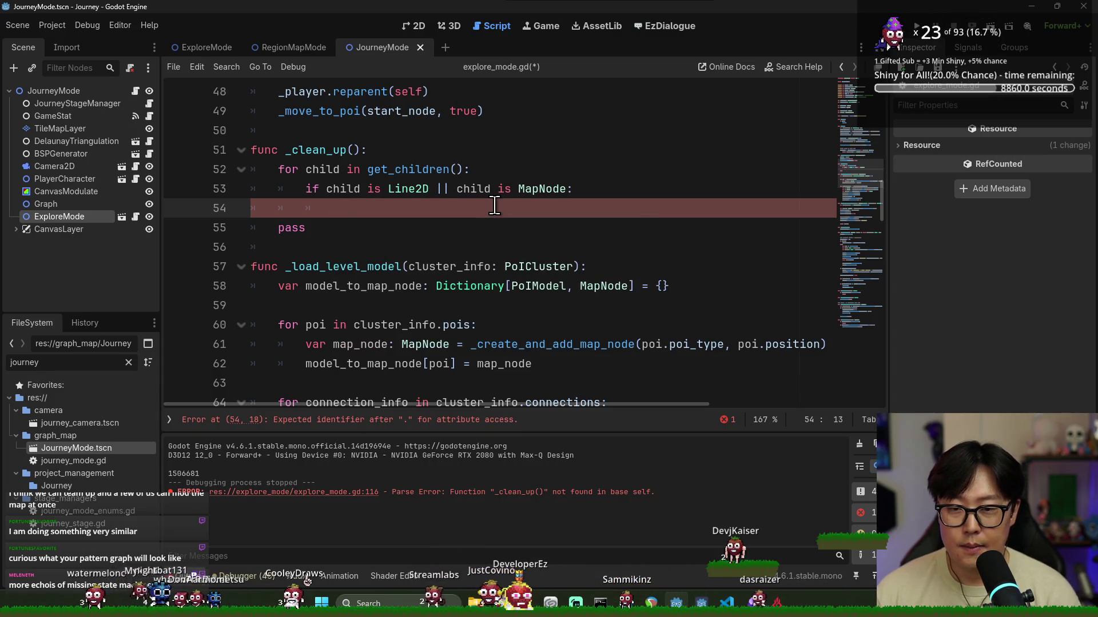
text(remo)
key(Return)
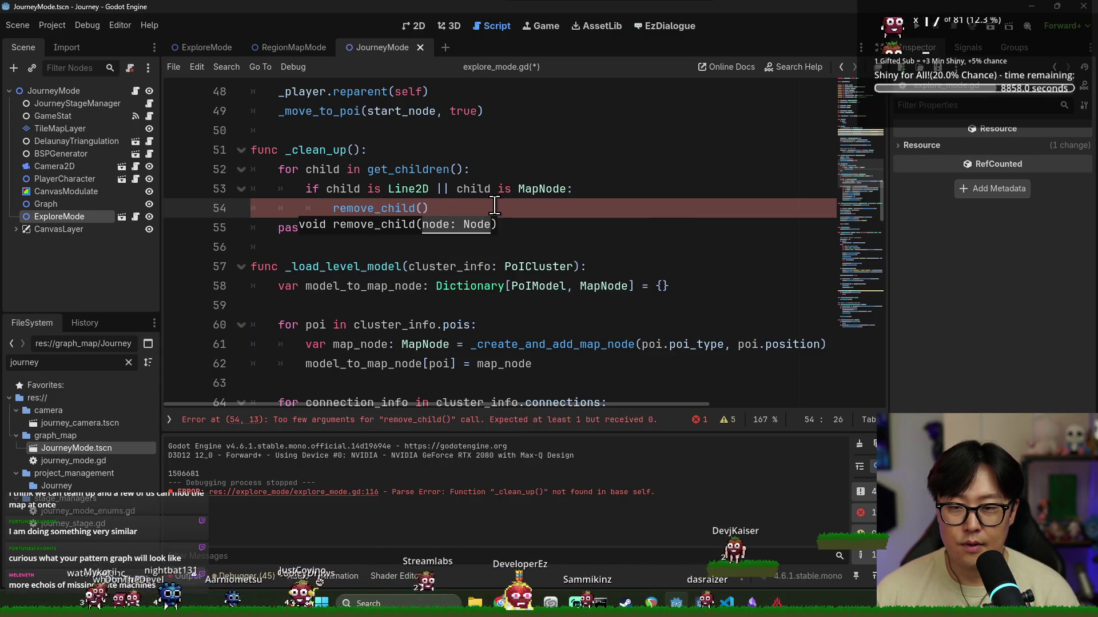
text(child))
key(Return)
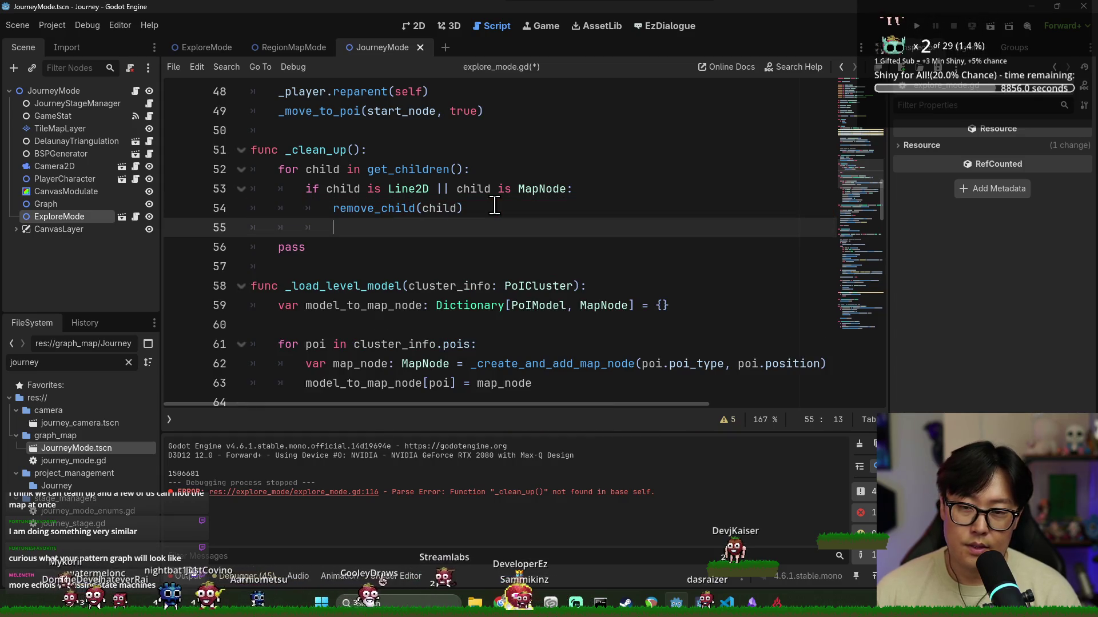
text(qu)
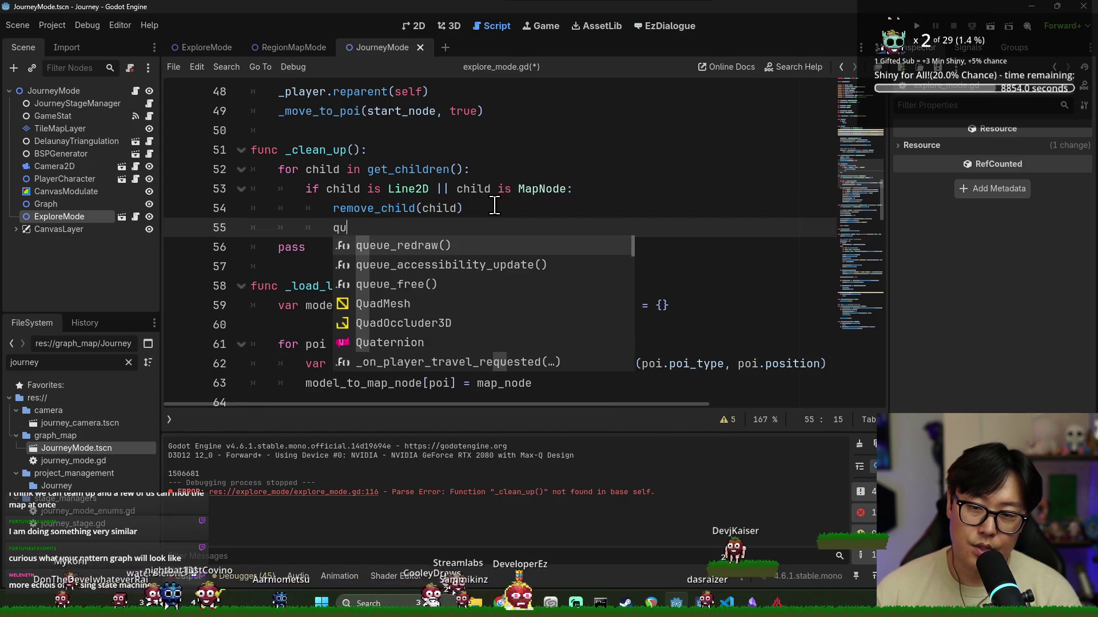
key(BackSpace)
key(BackSpace)
text(d.quq)
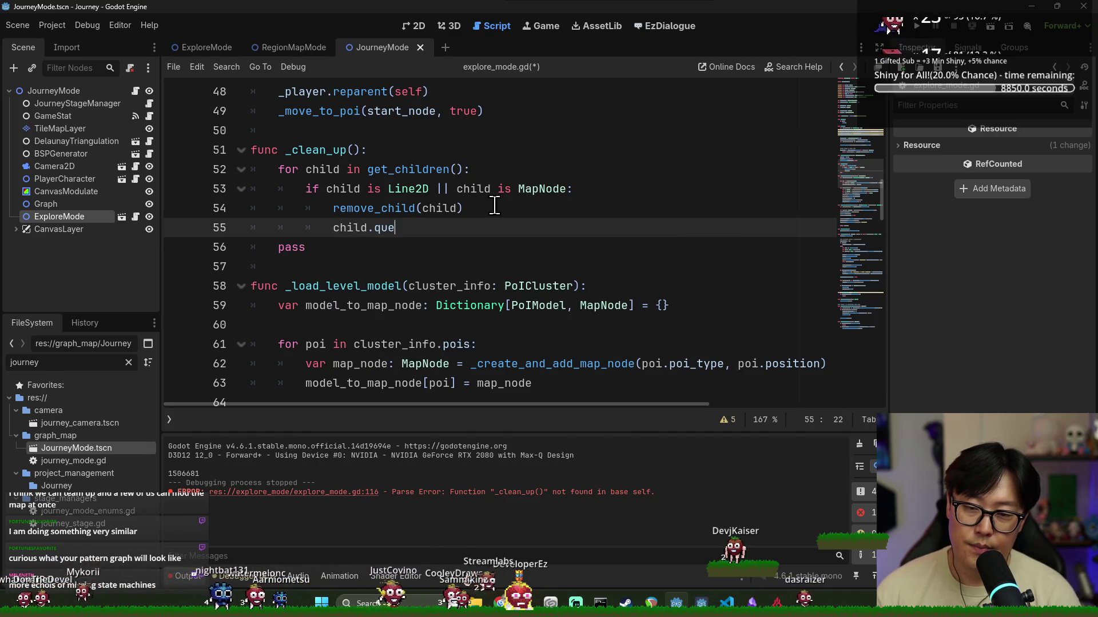
key(Down)
key(Return)
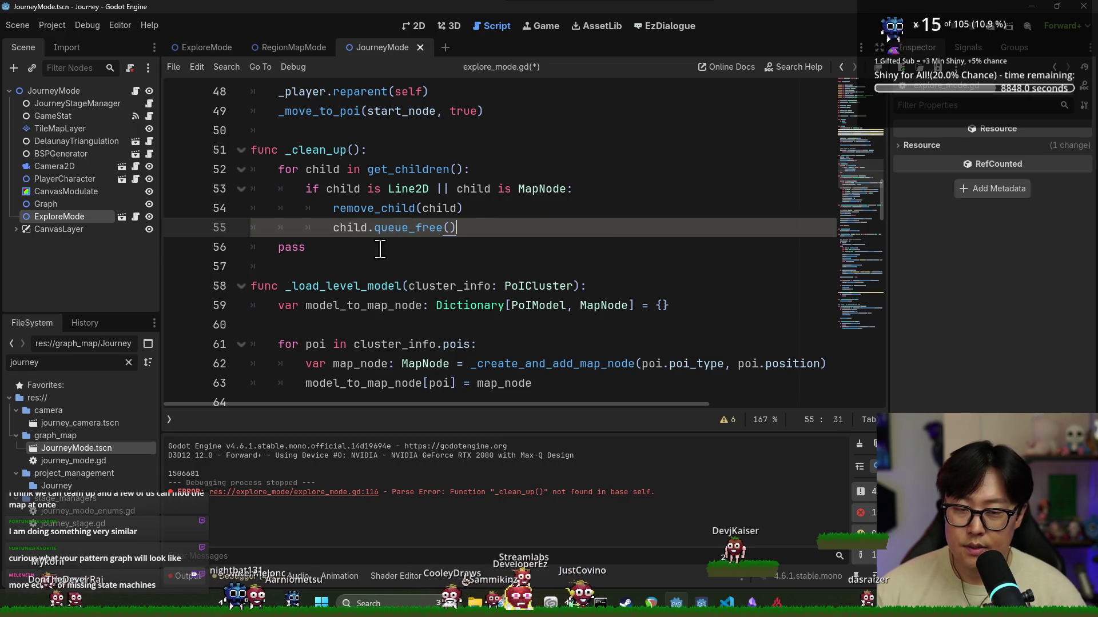
Delete the placeholder pass line from _clean_up and save the script
key(Down)
key(Up)
key(shift+Down)
key(BackSpace)
key(ctrl+s)
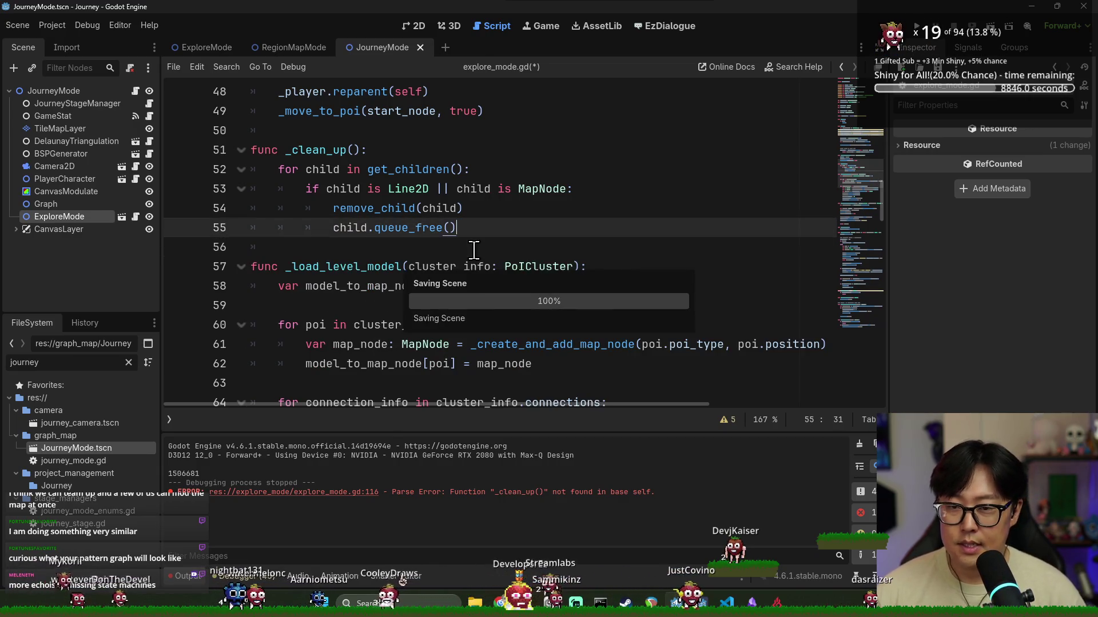
double_click(318, 149)
Save explore_mode.gd, then open JourneyStageManager's journey_mode.gd and find _ready()
scroll(393, 322, down, 11)
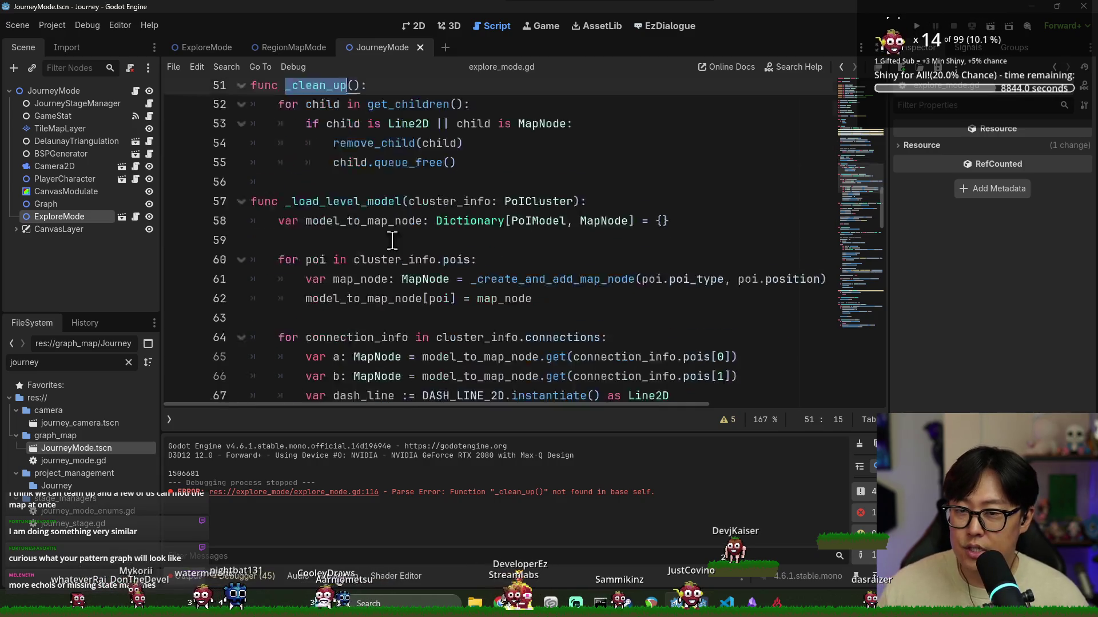
key(ctrl+s)
key(ctrl+s)
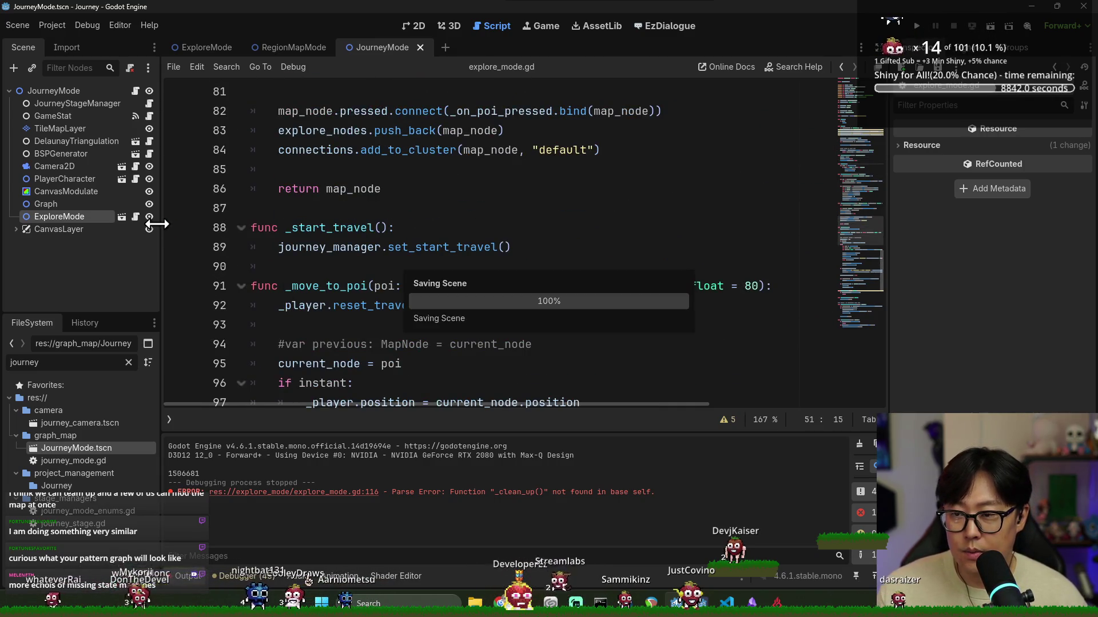
scroll(397, 306, down, 4)
click(132, 103)
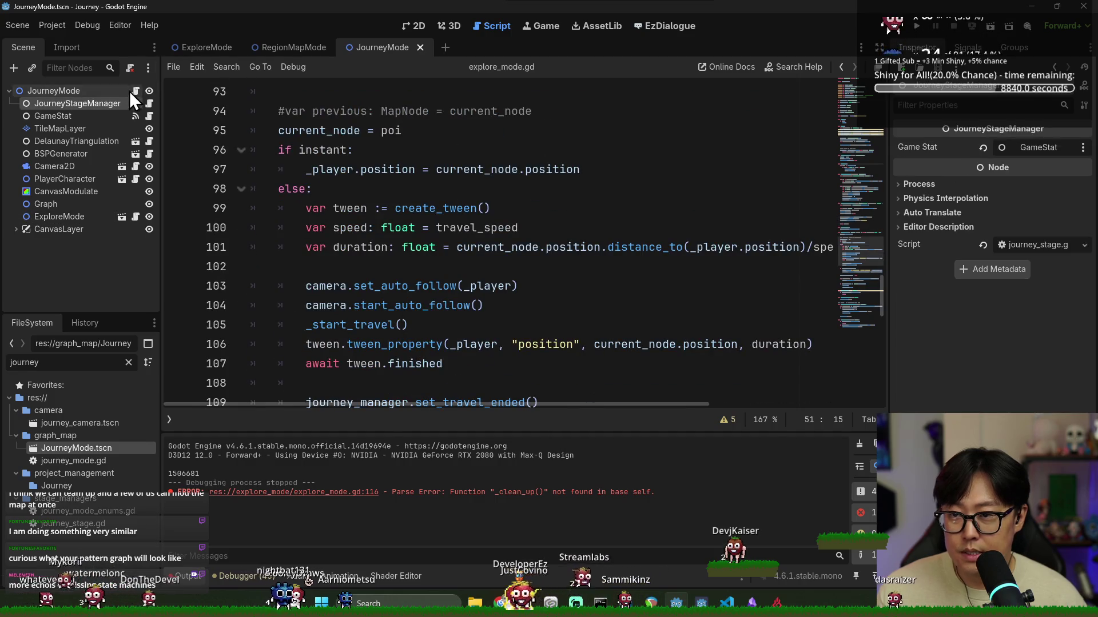
key(ctrl+f)
text(_ready())
key(ctrl+s)
scroll(443, 193, down, 3)
Add explore_mode.explore_exit.connect(_on_explore_exit) on a new line in _ready and save
click(543, 212)
key(Return)
text(expl)
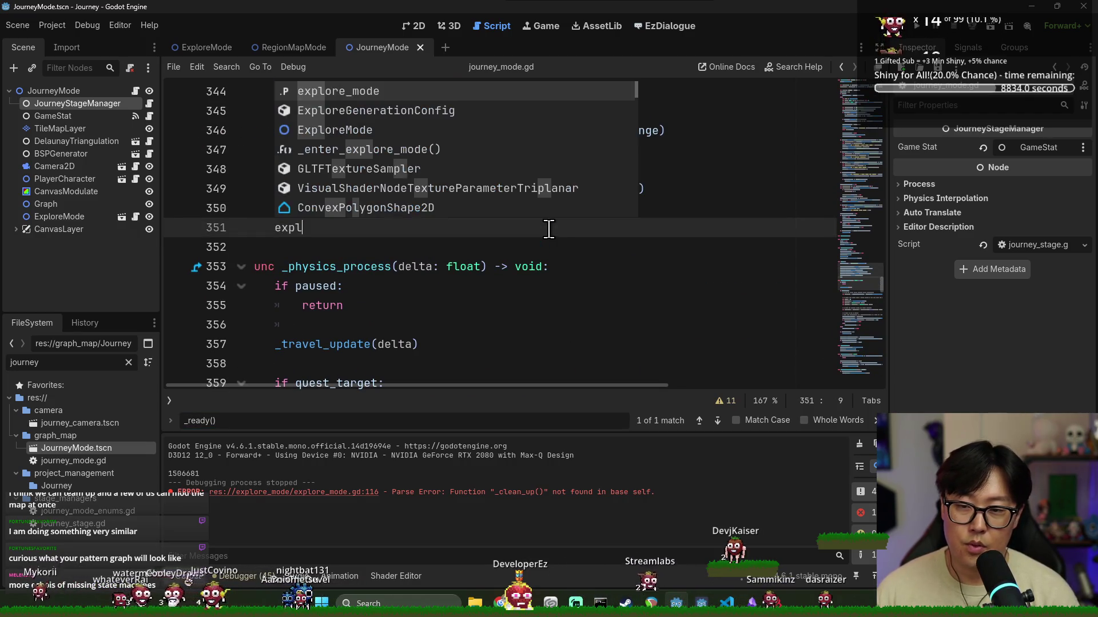
text(ore_mode.exit)
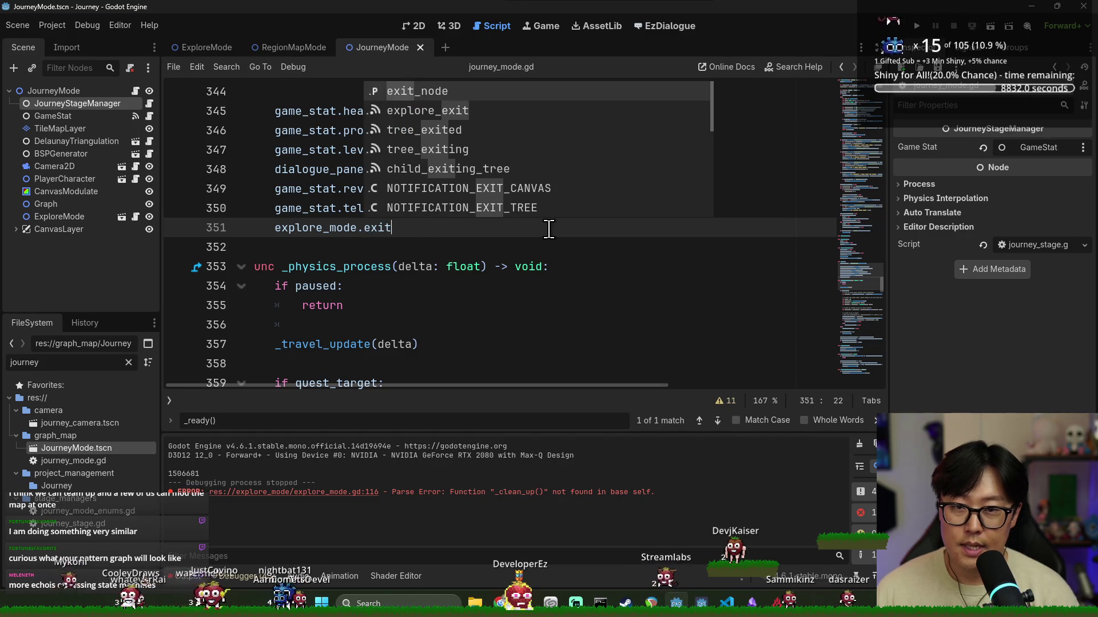
key(Down)
key(Return)
text(conne)
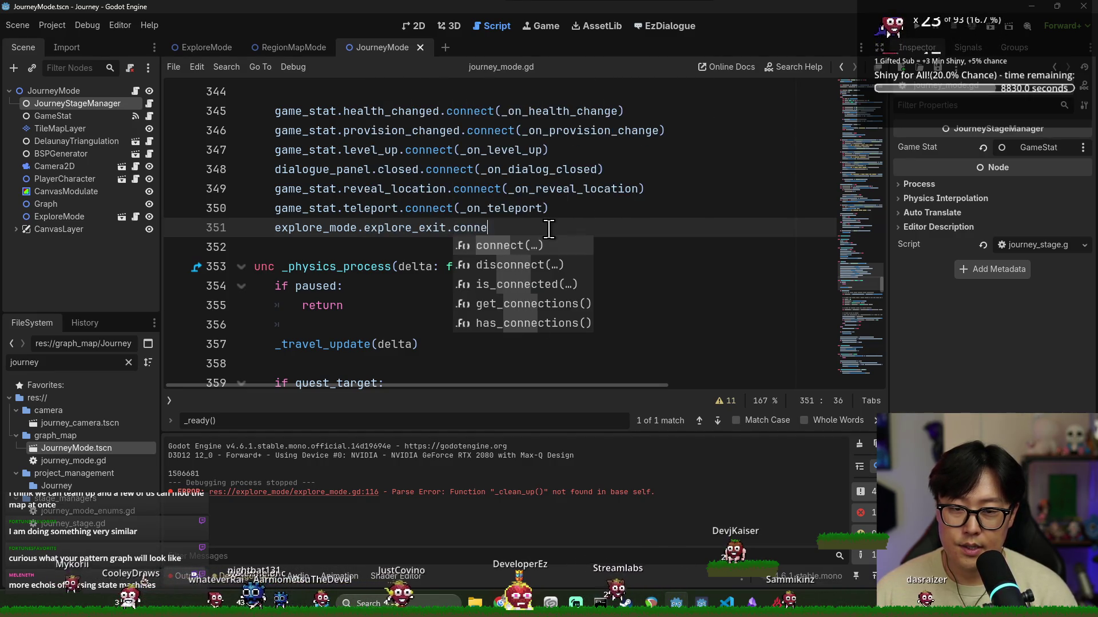
key(Return)
text(_on_explore_)
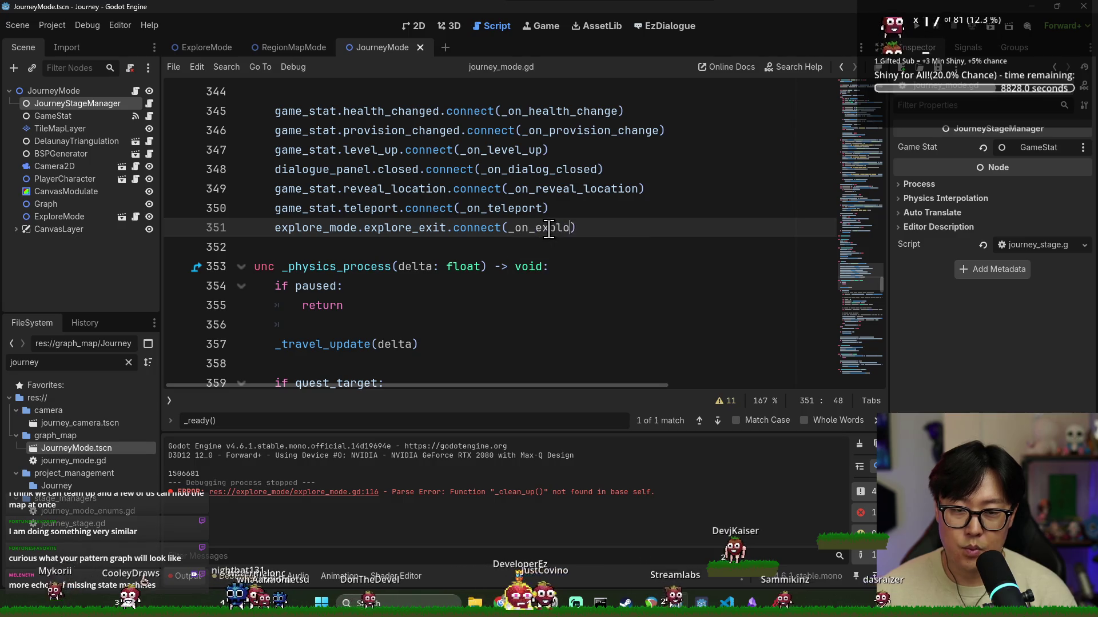
double_click(547, 227)
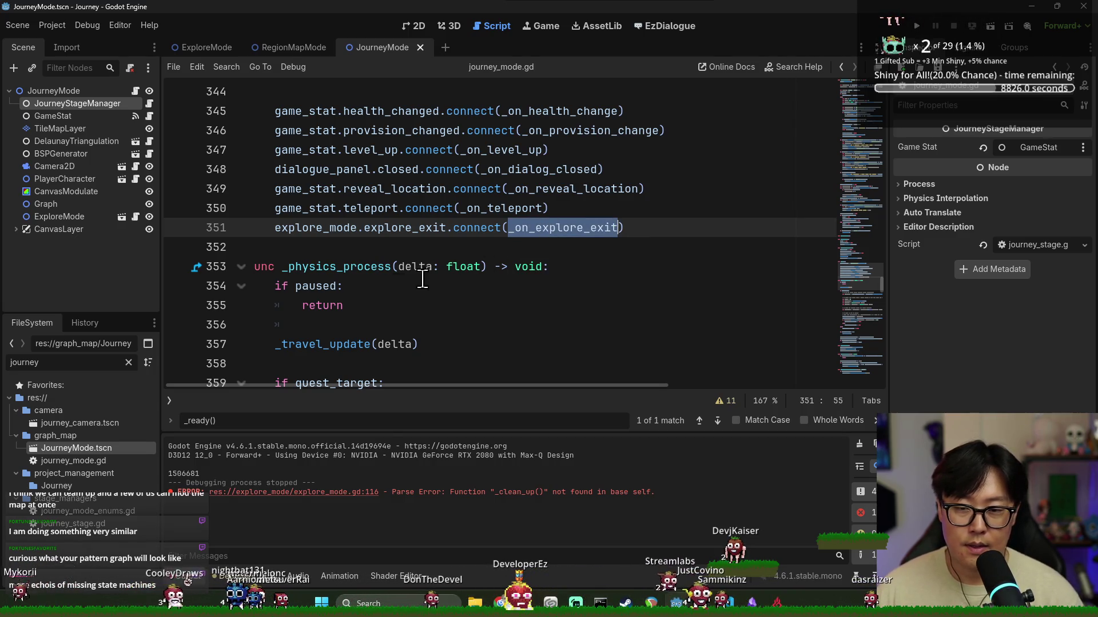
key(ctrl+s)
Write 'func _on_explore_exit():' with pass just before ##### CAMERA CONTROL, near _on_teleport, and save
click(169, 400)
scroll(196, 332, down, 5)
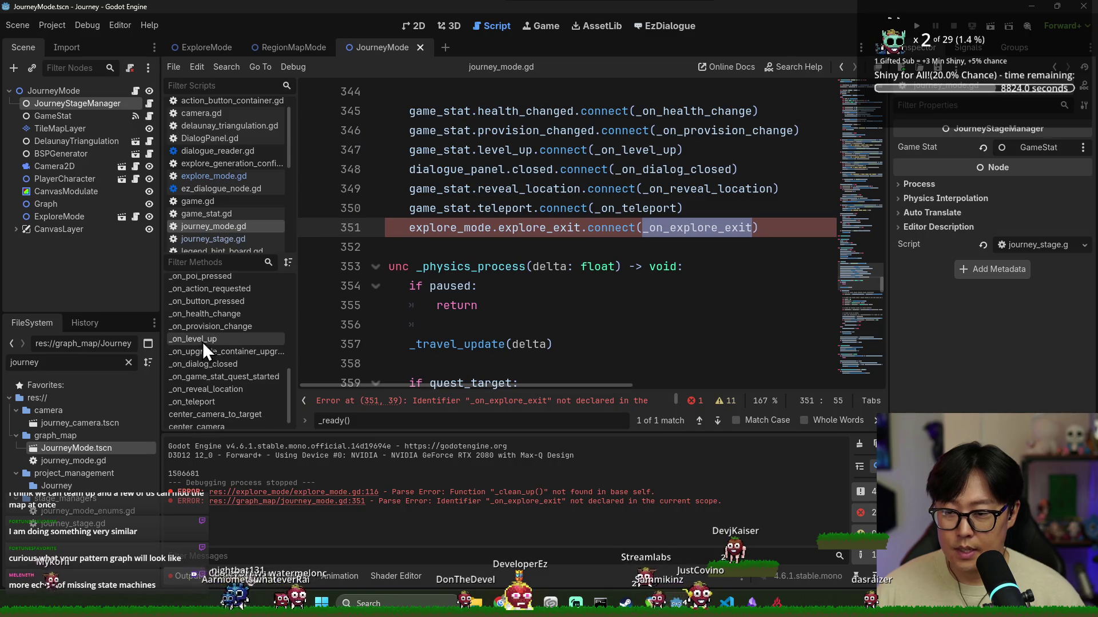
click(198, 395)
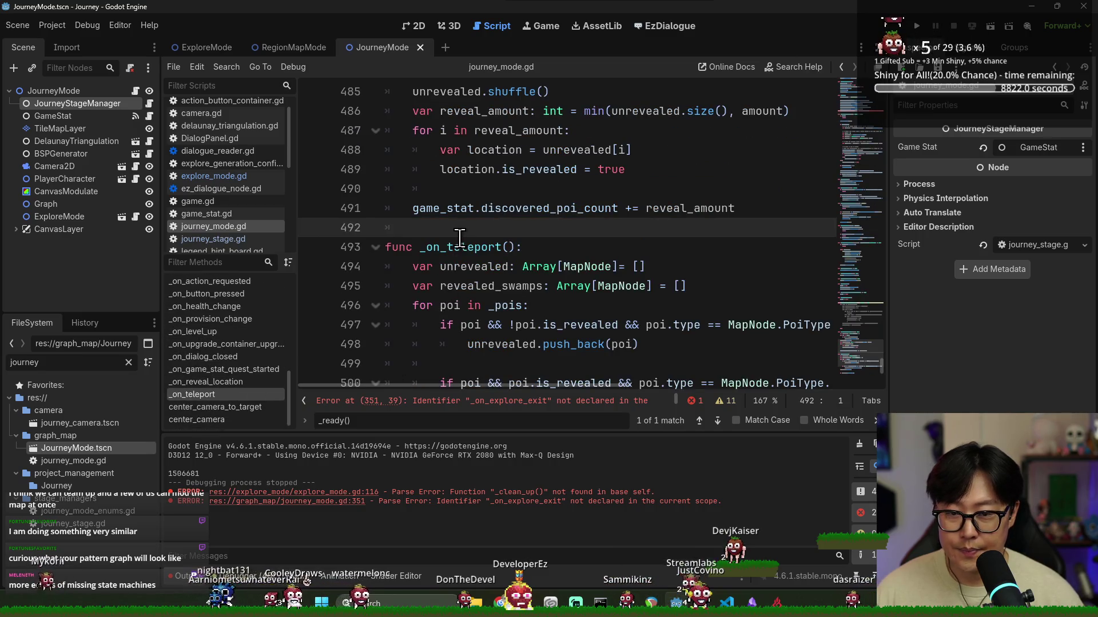
scroll(458, 273, down, 6)
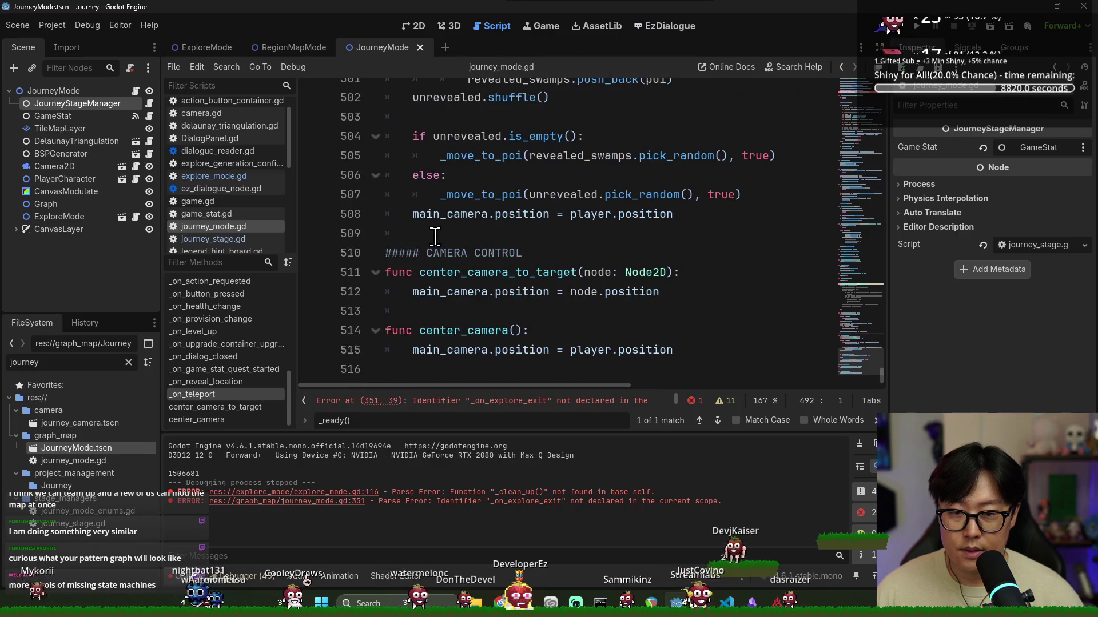
click(456, 268)
text(_on_explore_exit():)
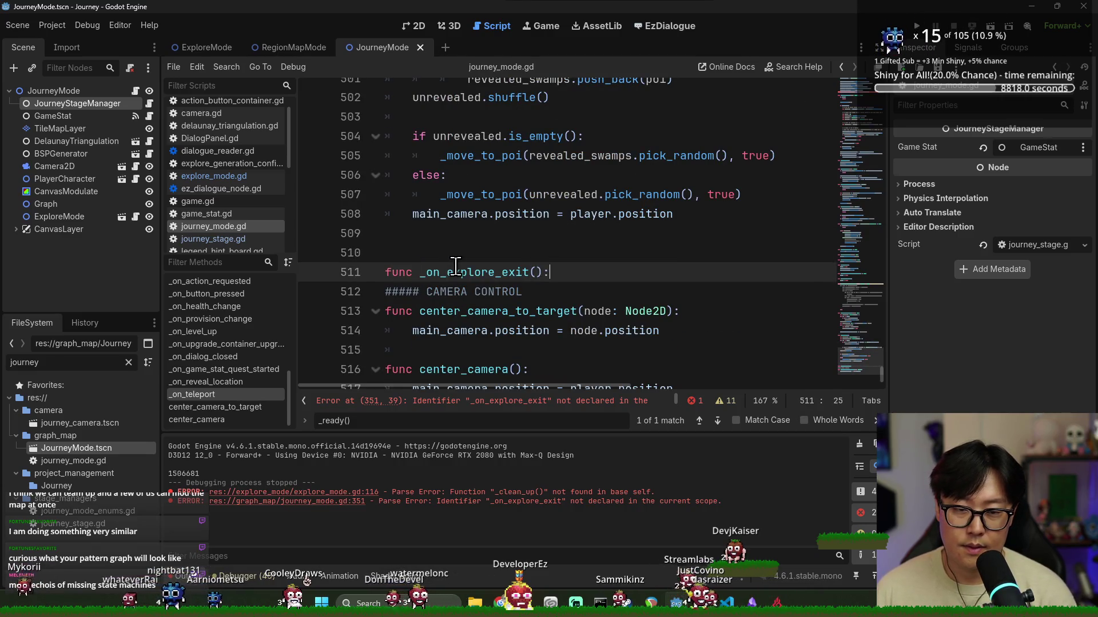
key(Return)
text(pass)
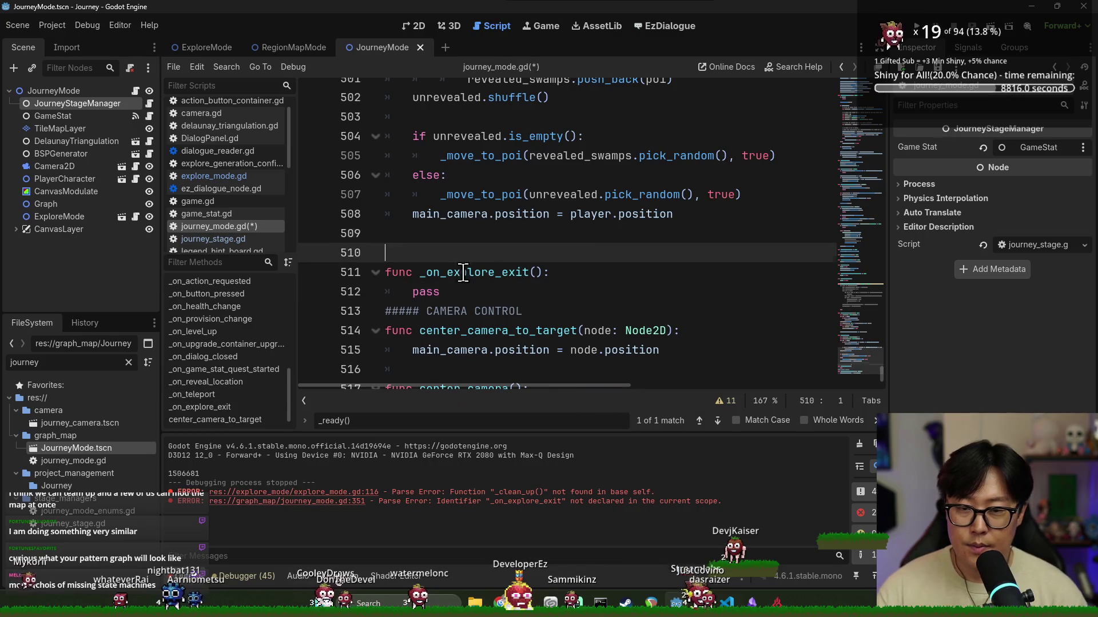
key(Return)
key(ctrl+s)
click(579, 255)
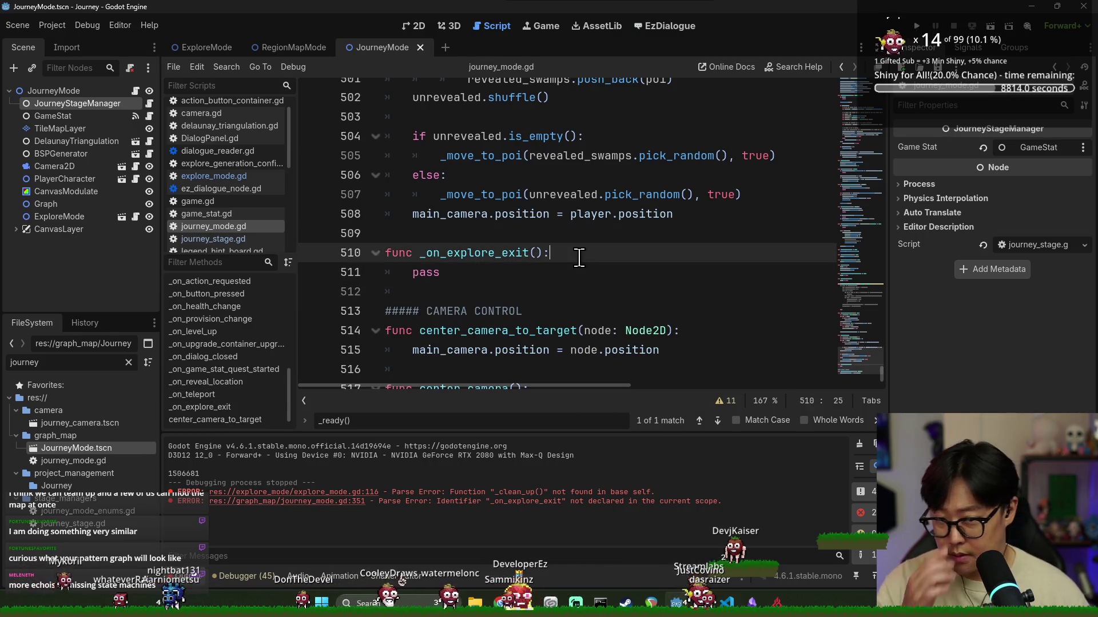
key(Return)
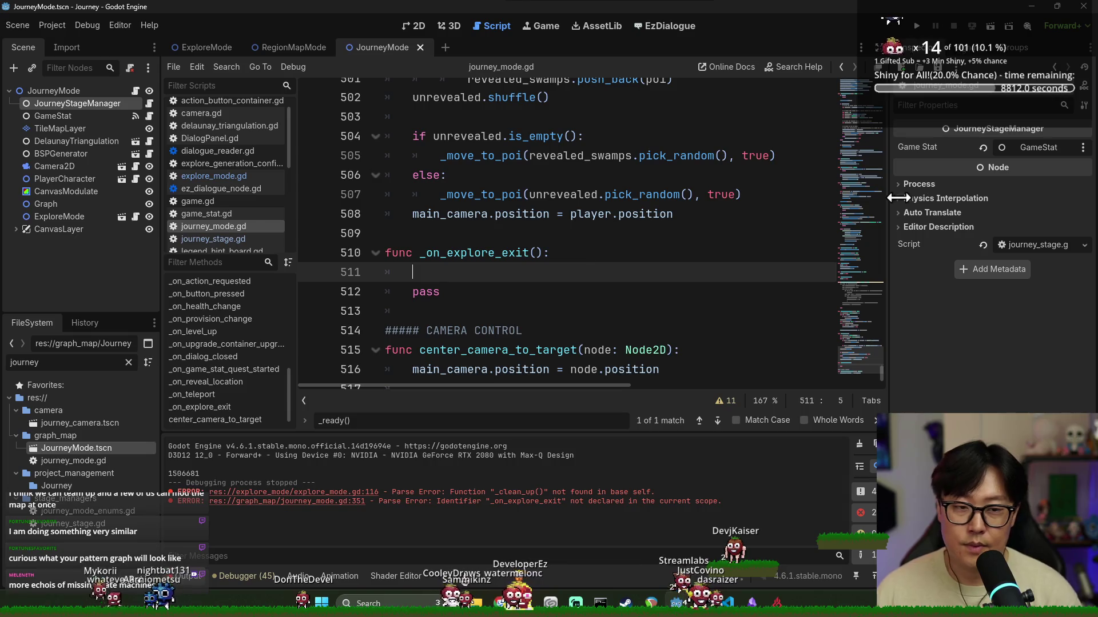
drag(879, 376, 846, 173)
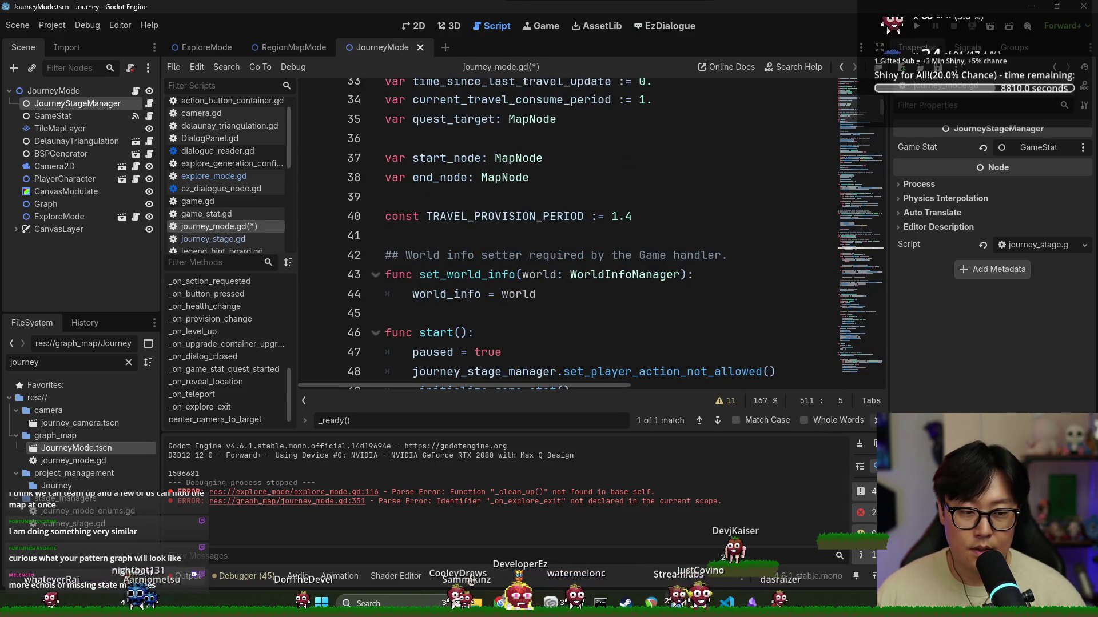
key(Escape)
click(303, 420)
click(364, 269)
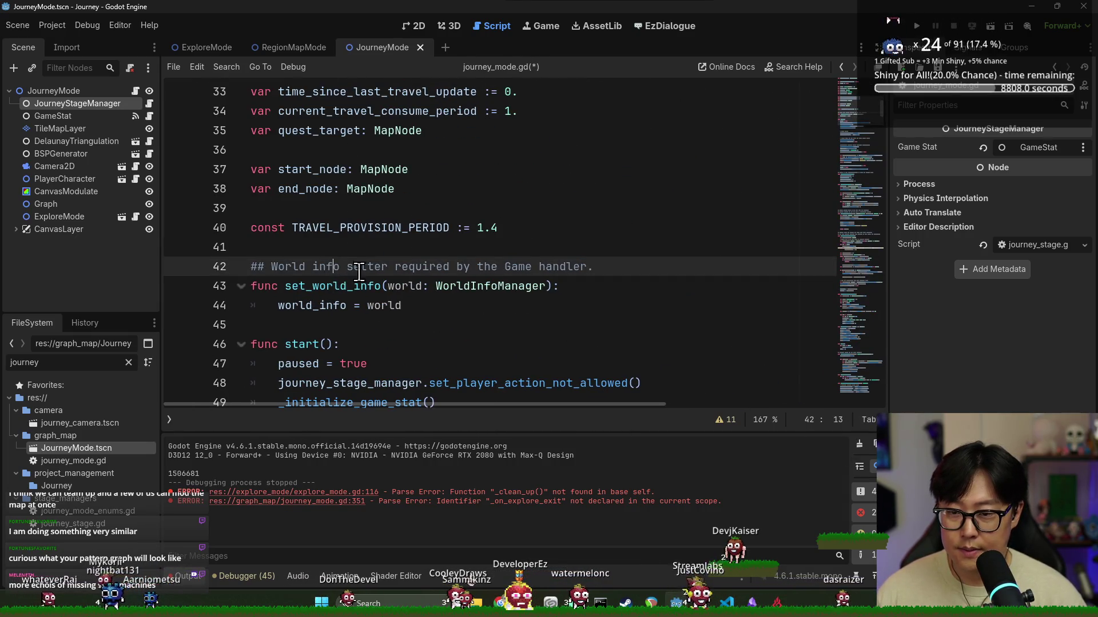
key(ctrl+f)
text(player)
scroll(392, 286, down, 3)
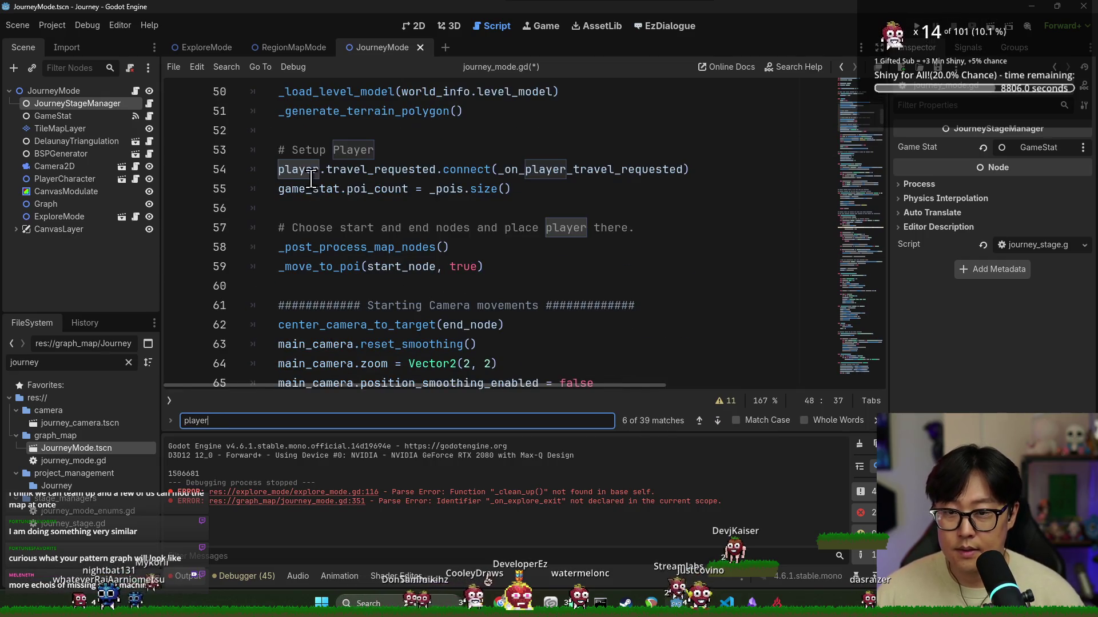
double_click(297, 169)
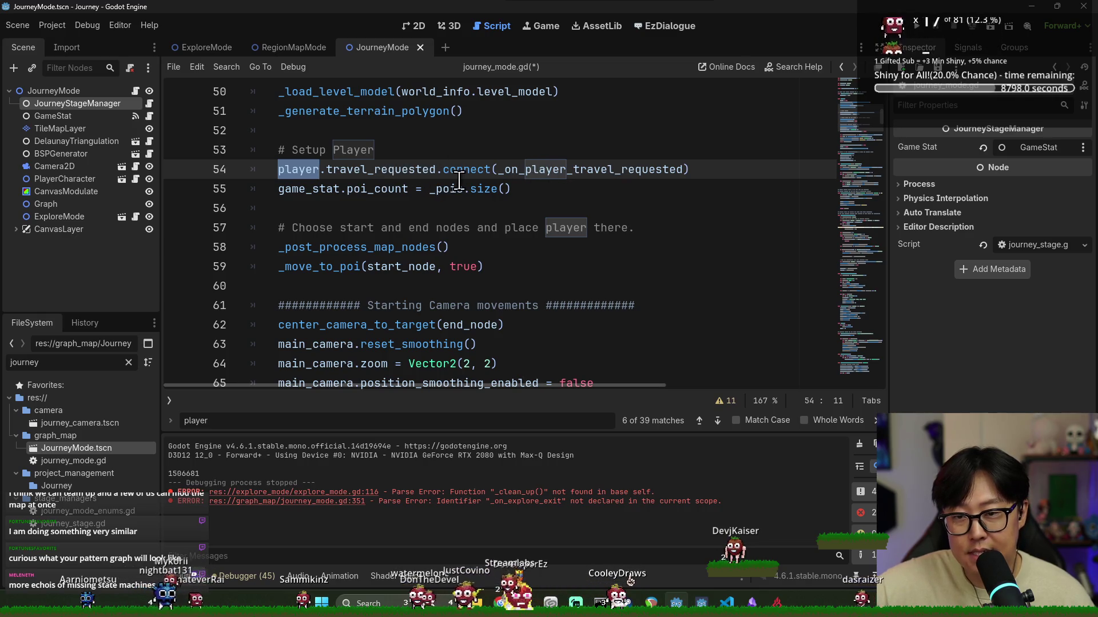
double_click(343, 189)
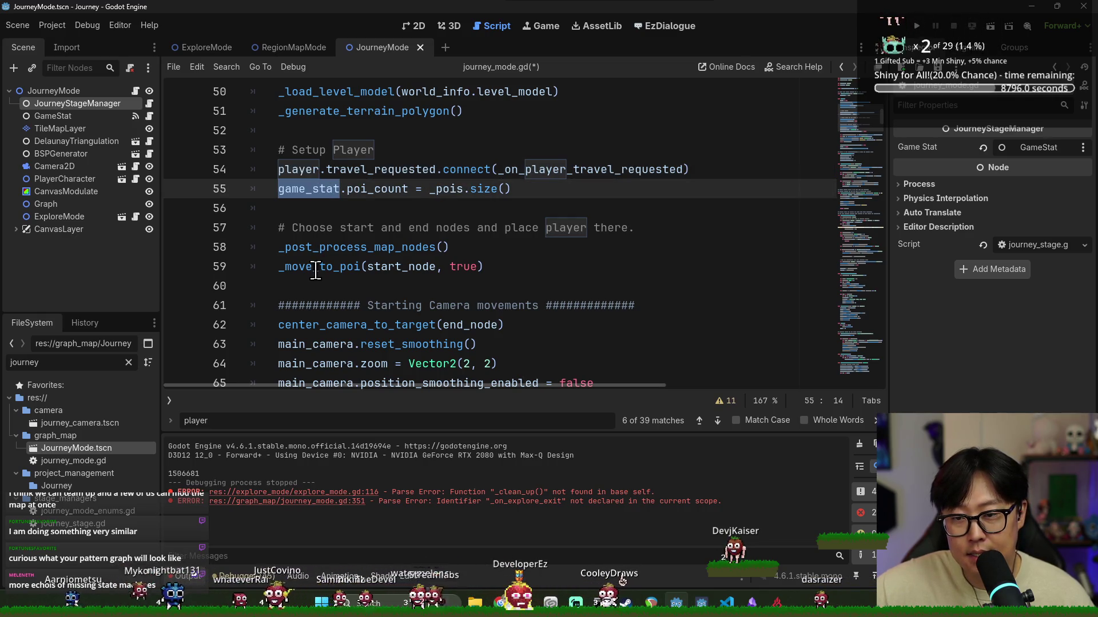
scroll(316, 294, down, 3)
scroll(341, 247, up, 3)
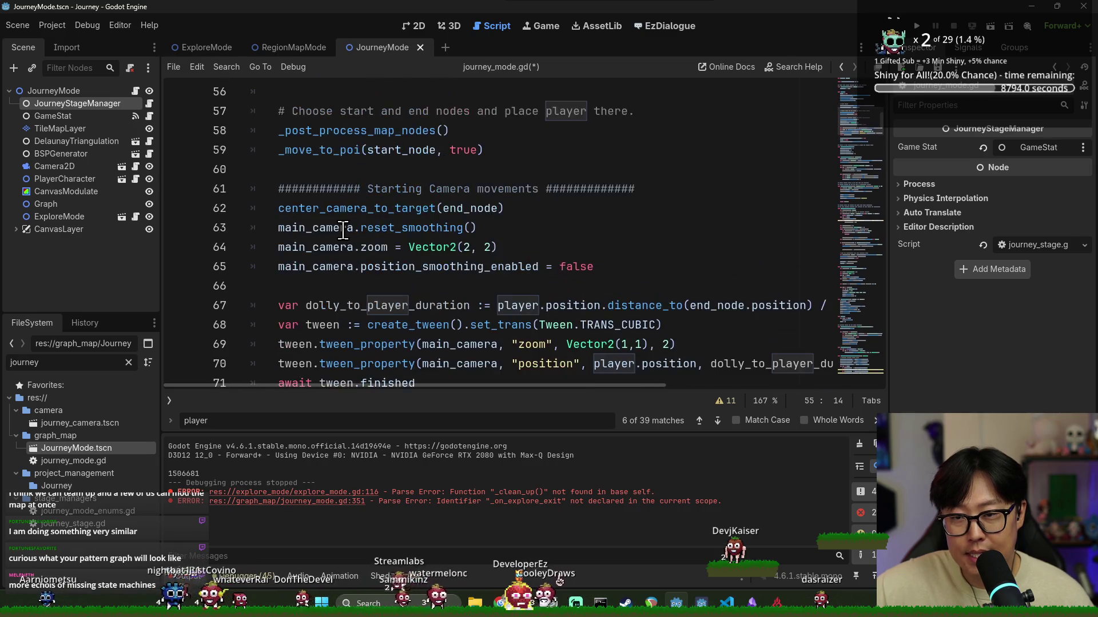
double_click(343, 267)
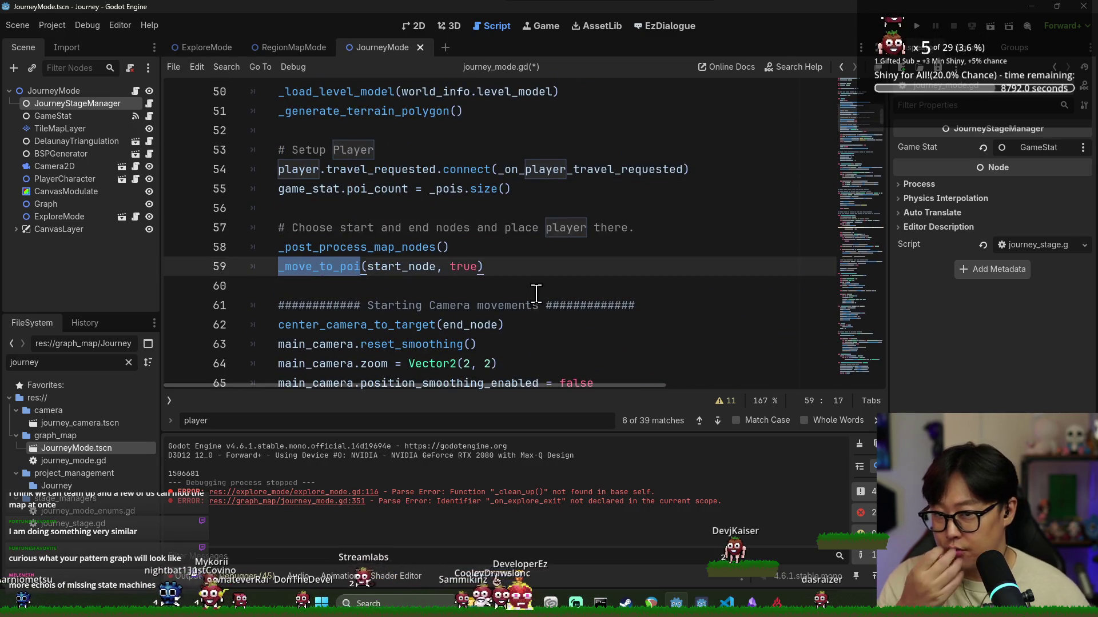
drag(879, 121, 849, 386)
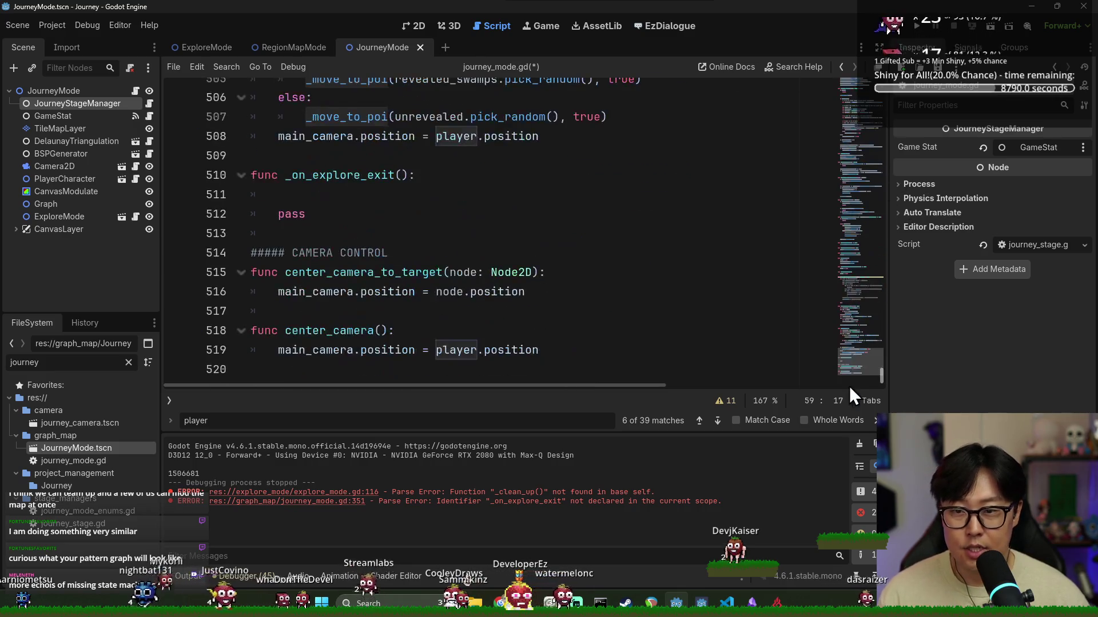
In _on_explore_exit, re-add the player with add_child and call _move_to_poi(current_poi, true)
click(411, 195)
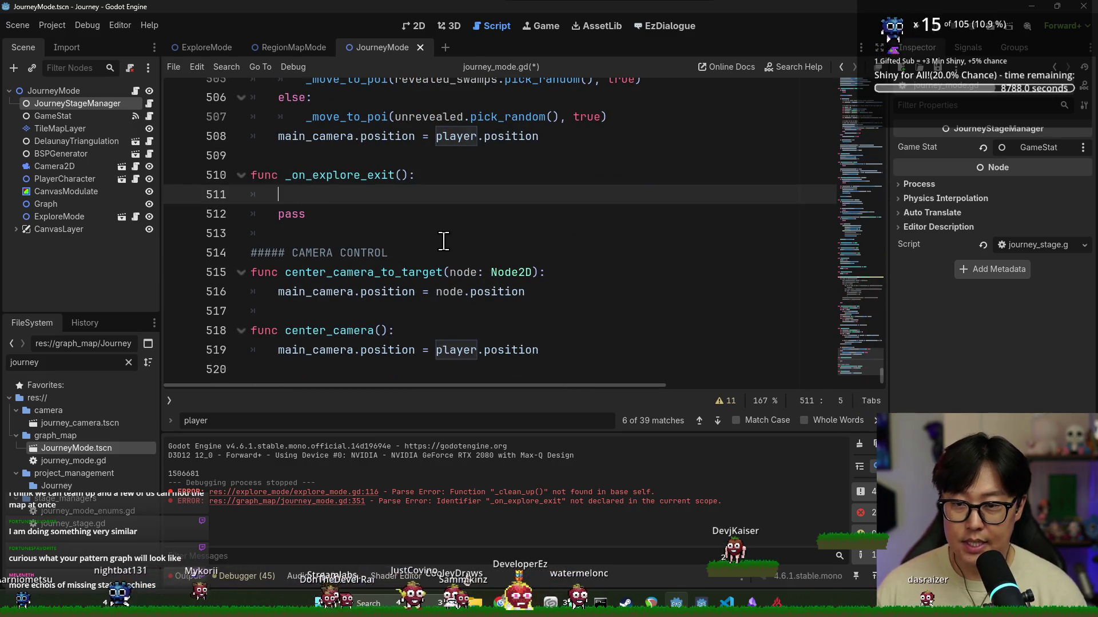
text(add_child(p)
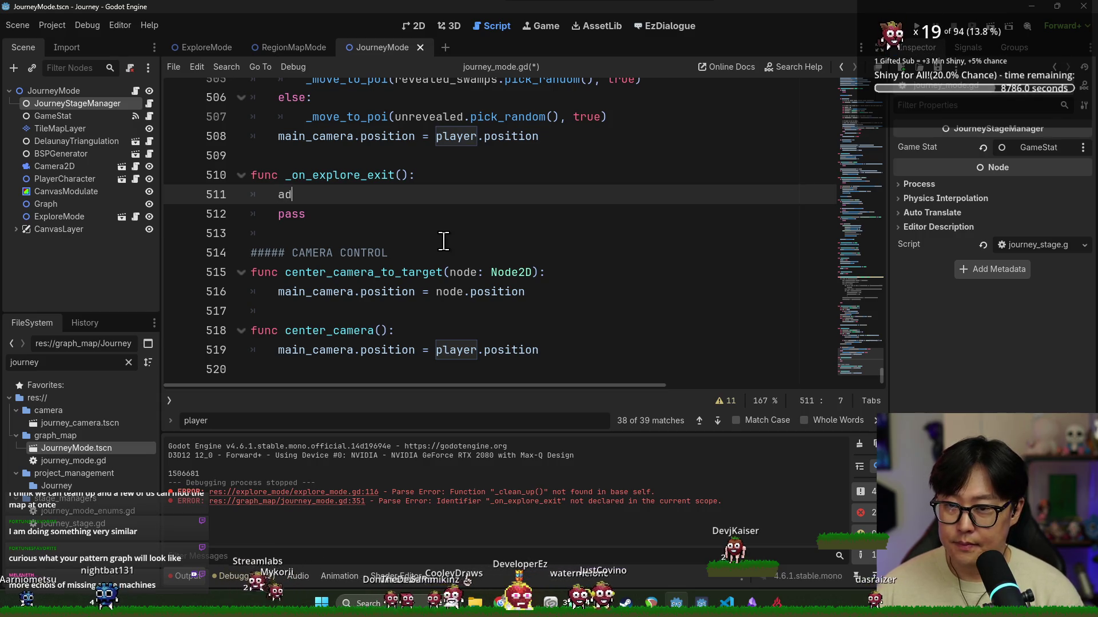
key(BackSpace)
key(BackSpace)
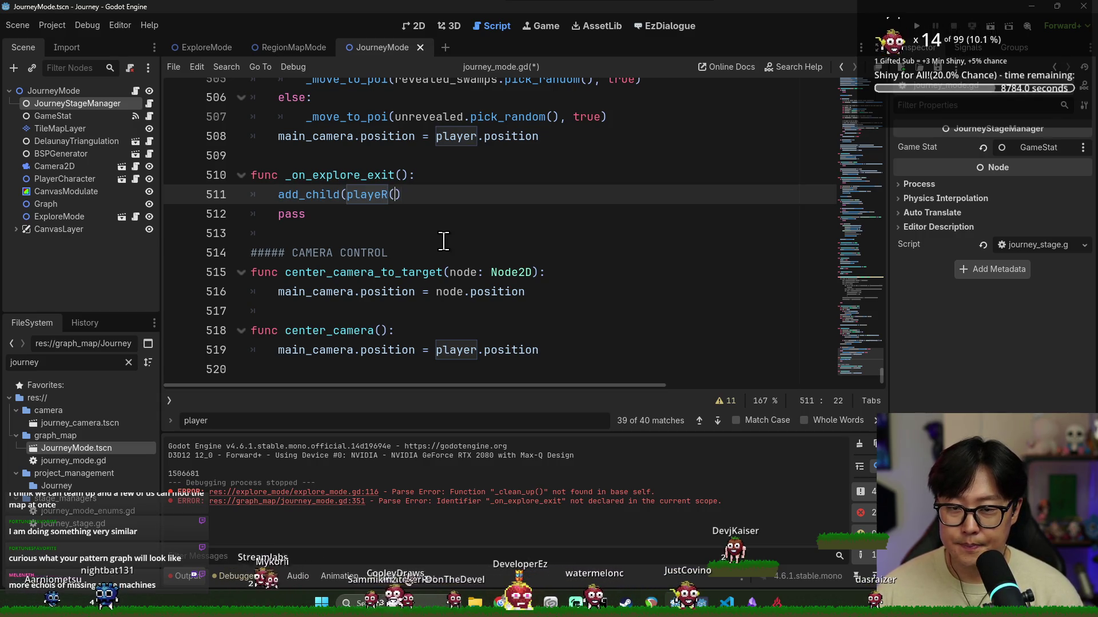
key(Return)
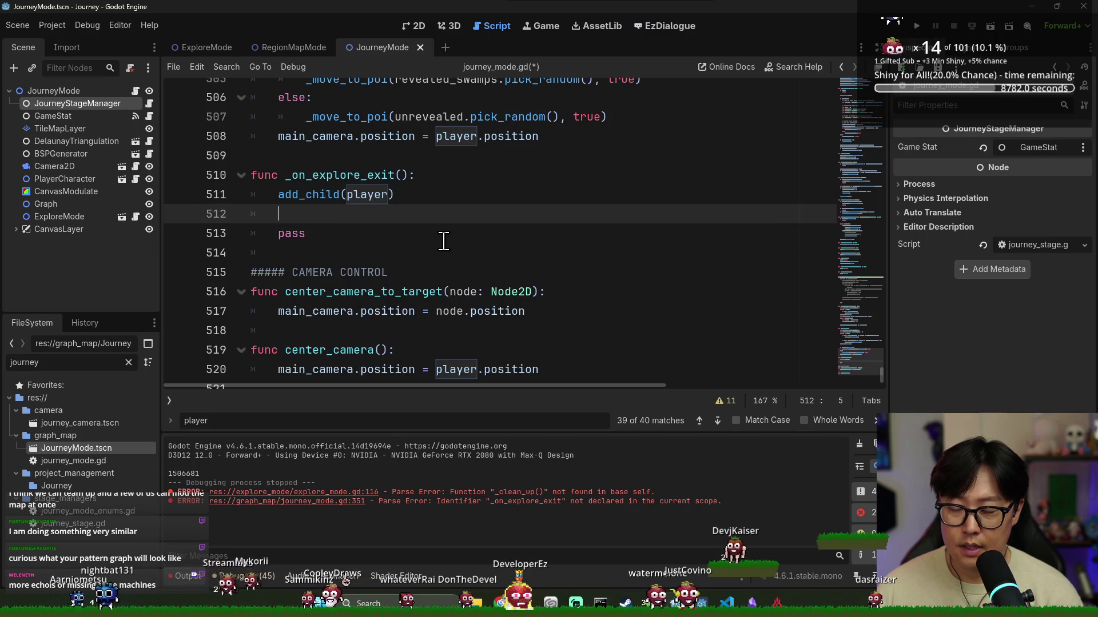
text(move)
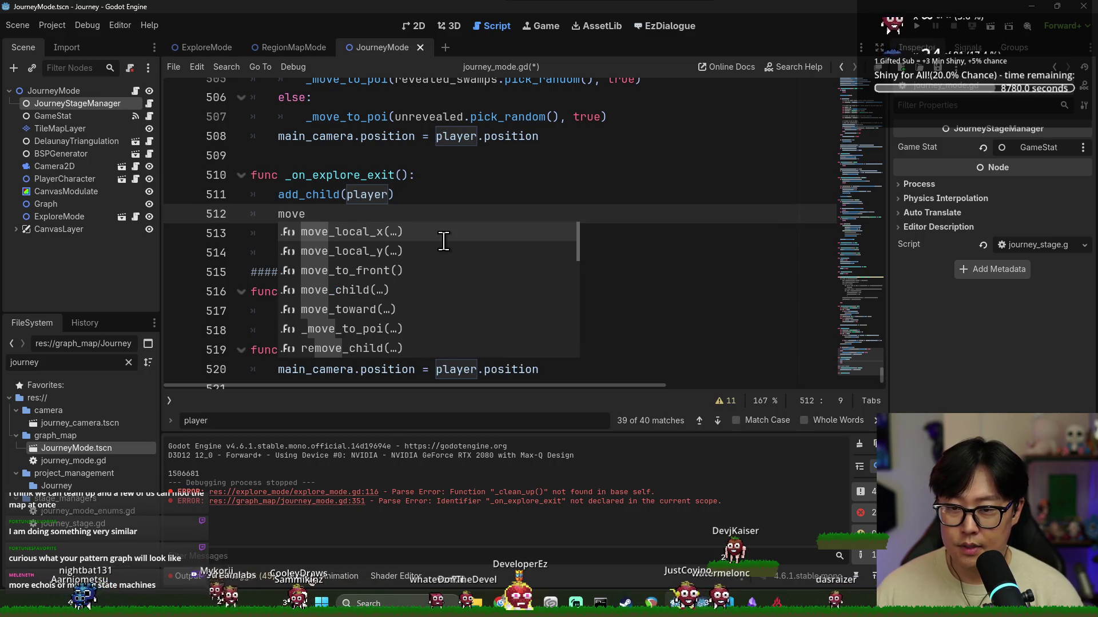
key(BackSpace)
key(BackSpace)
key(BackSpace)
text(ove_to_poi(cu)
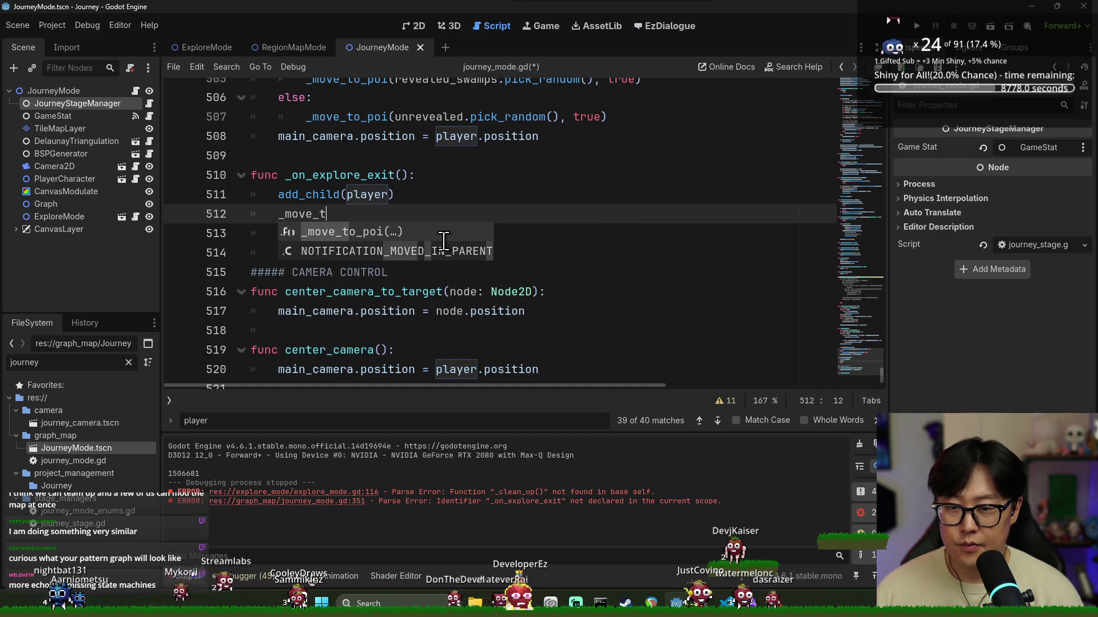
key(Return)
text(rre)
key(Return)
text(true))
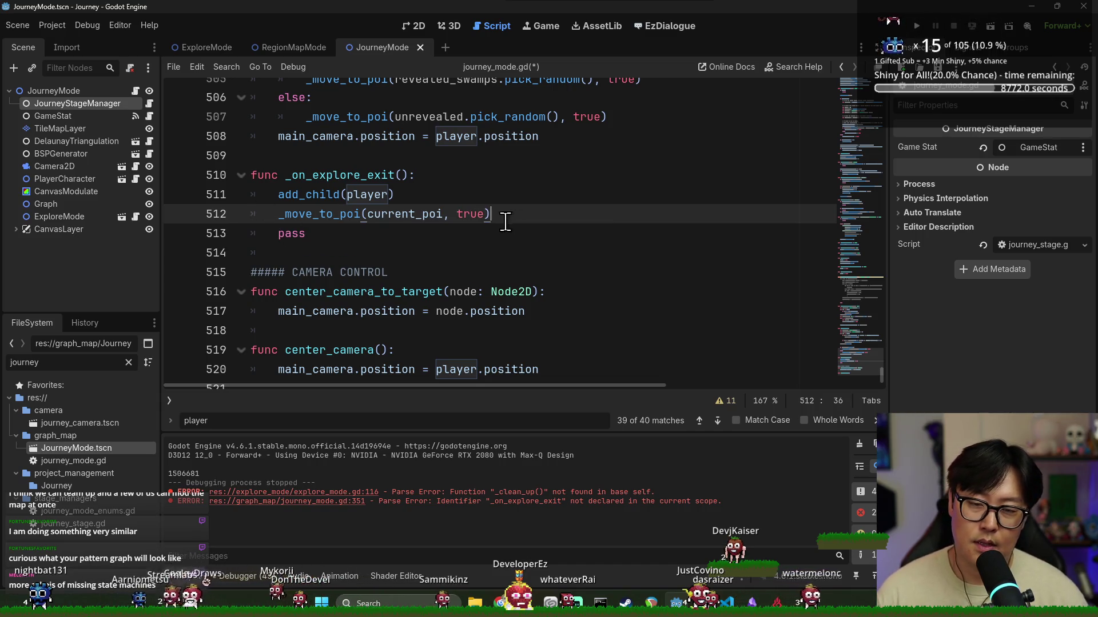
Set journey_stage_manager.explore_mode = false, explore_mode.visible = false and graph.visible = true
key(Return)
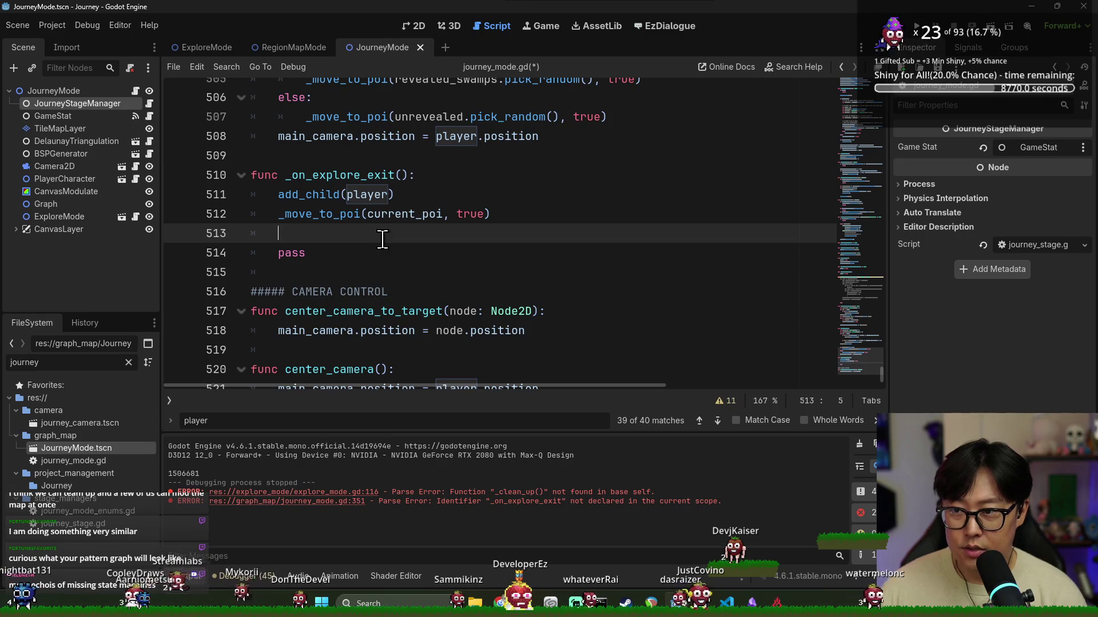
text(jou)
key(Return)
text(.)
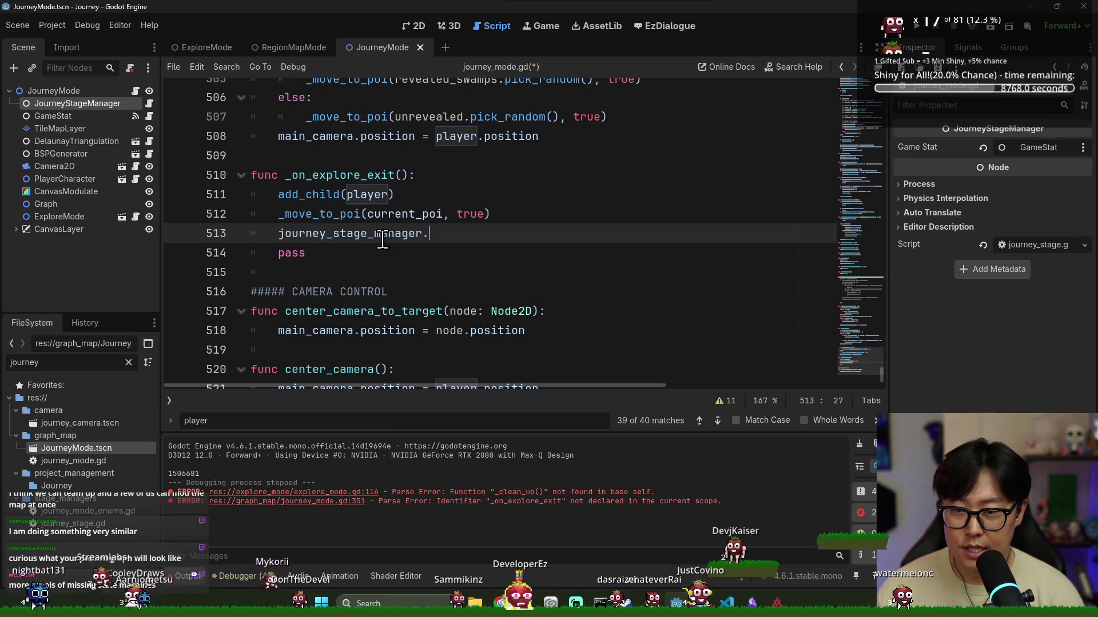
text(ex)
key(Return)
text(= false)
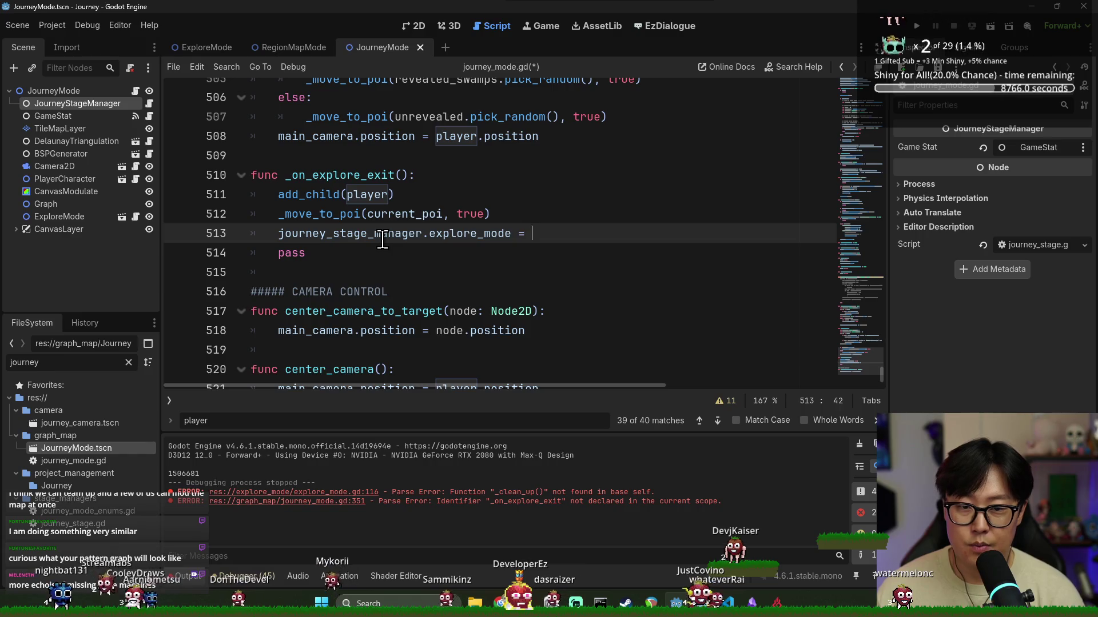
key(Return)
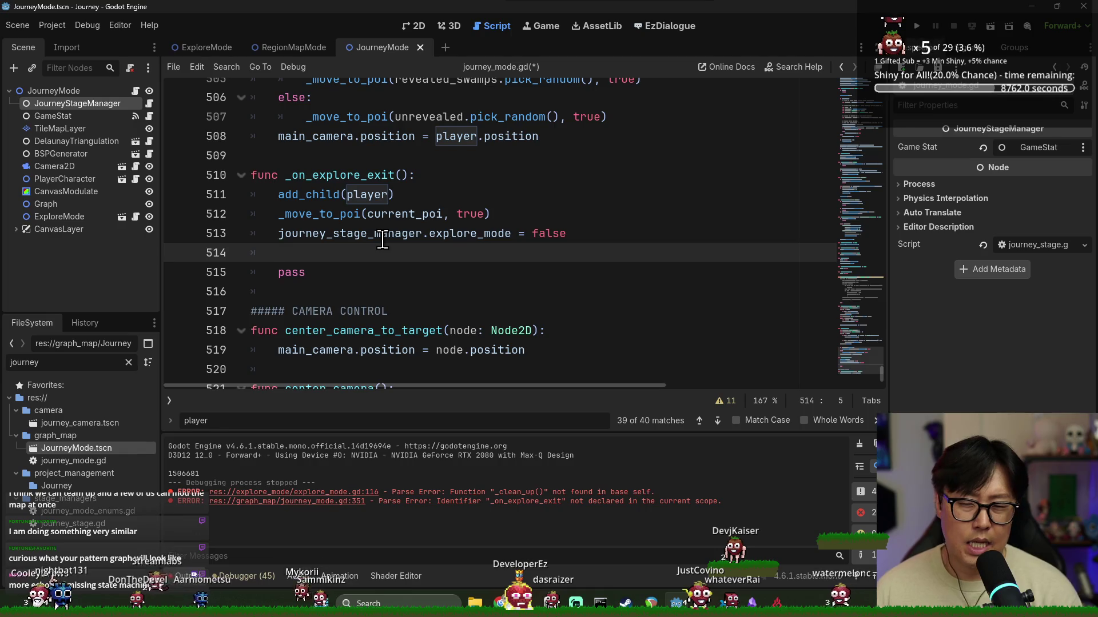
text(ex)
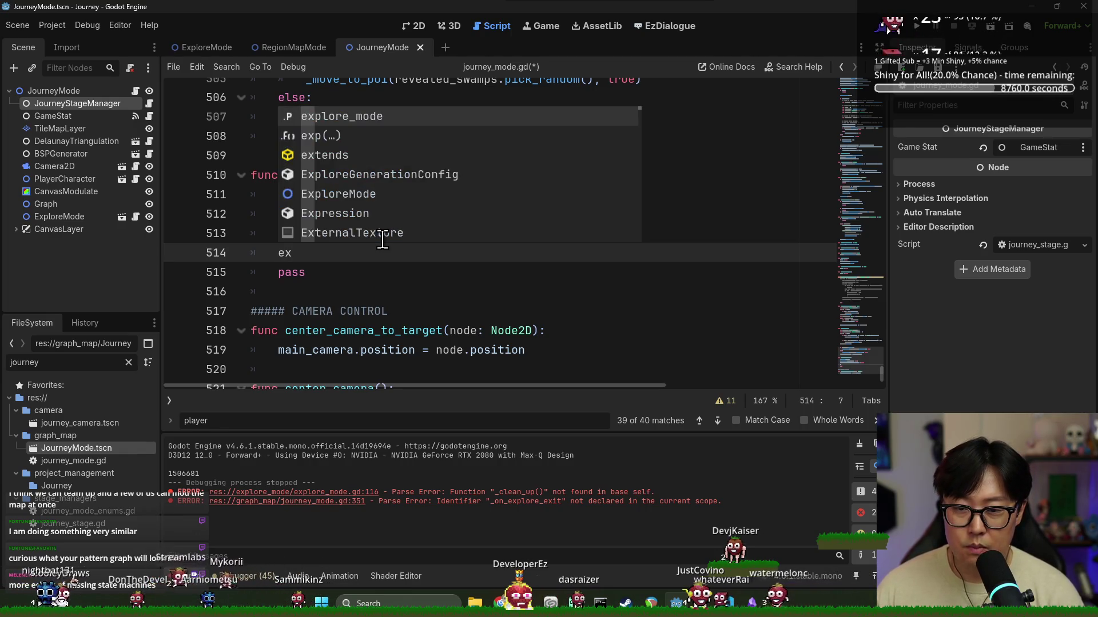
text(plore_mode.visib)
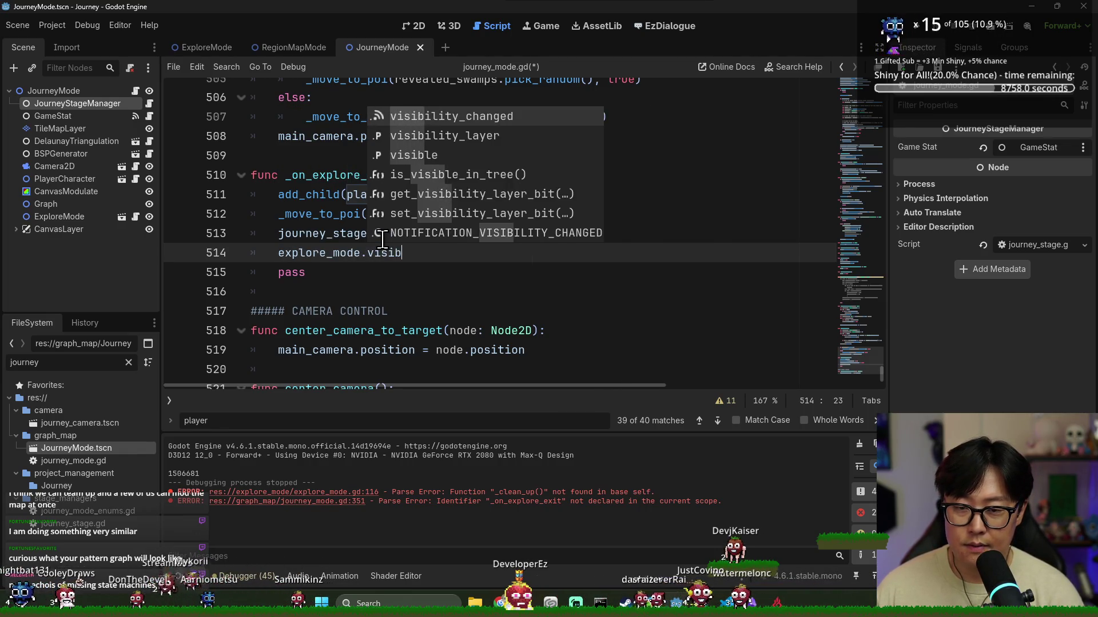
text(le = false)
key(Return)
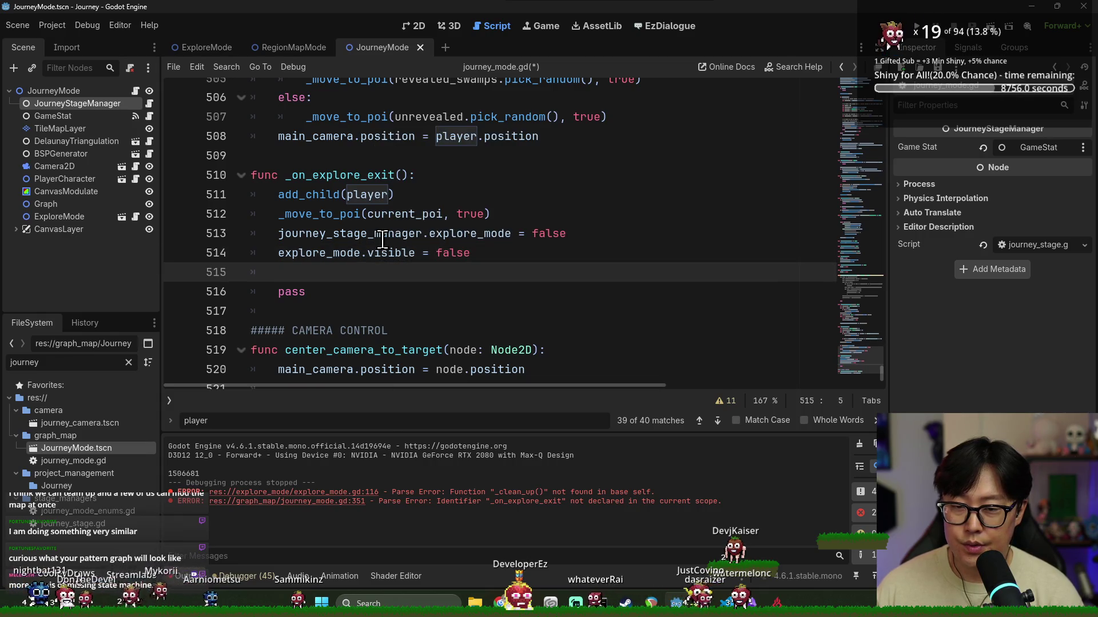
text(graph.visi)
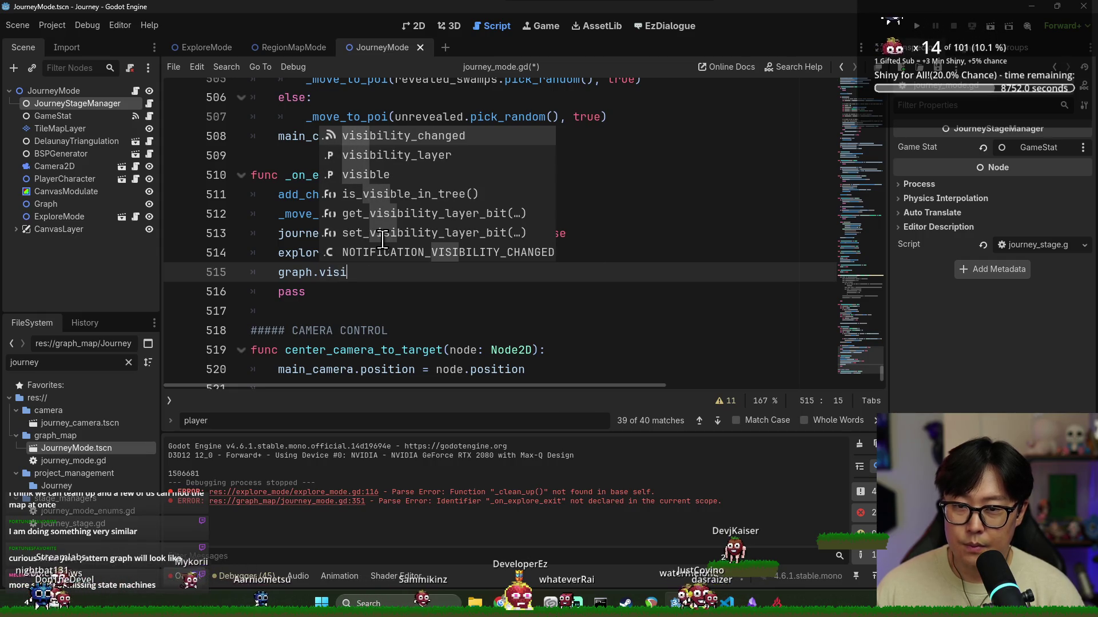
text(ble = true)
Delete the leftover pass line and save journey_mode.gd
key(ctrl+s)
triple_click(417, 292)
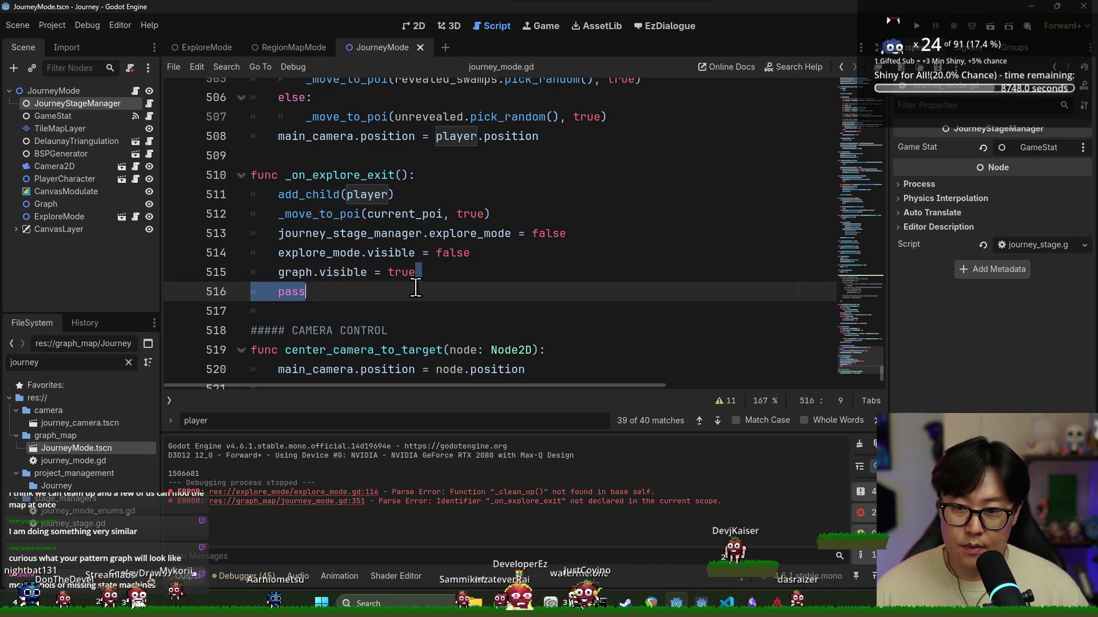
key(BackSpace)
key(ctrl+s)
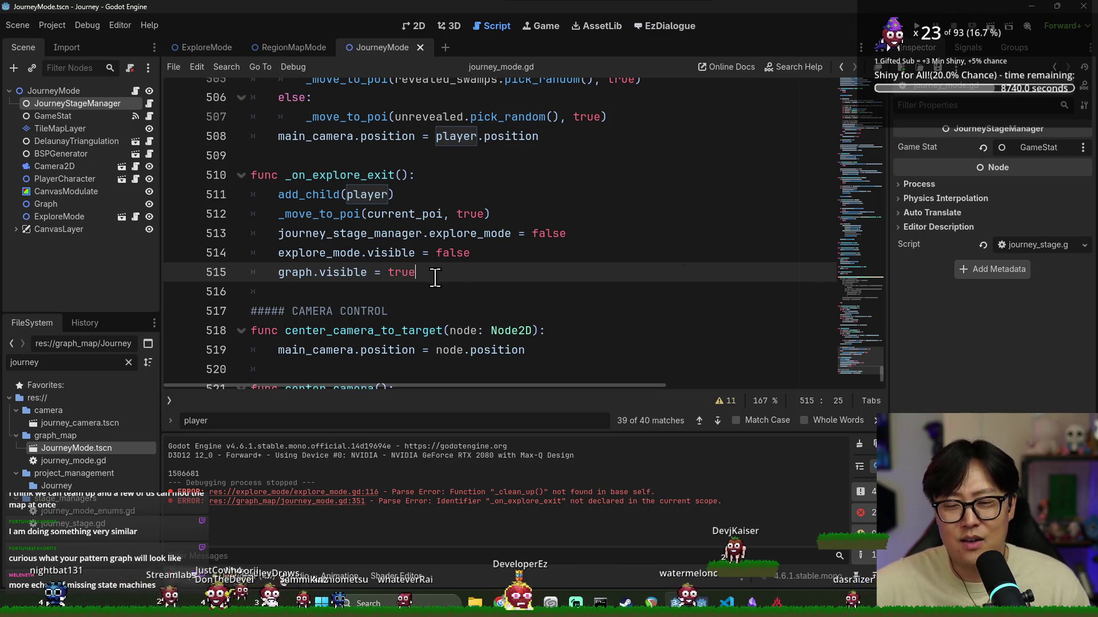
key(ctrl+s)
mouse_move(415, 272)
mouse_down()
mouse_move(297, 214)
mouse_move(343, 273)
mouse_move(298, 194)
mouse_up()
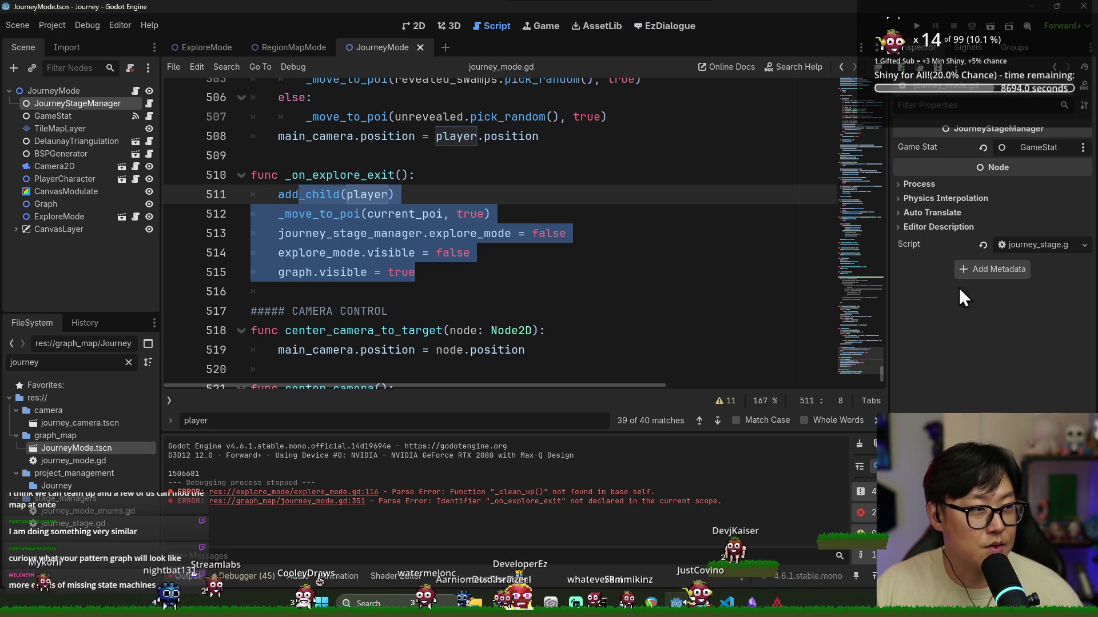
click(459, 308)
scroll(460, 308, up, 3)
scroll(459, 309, down, 4)
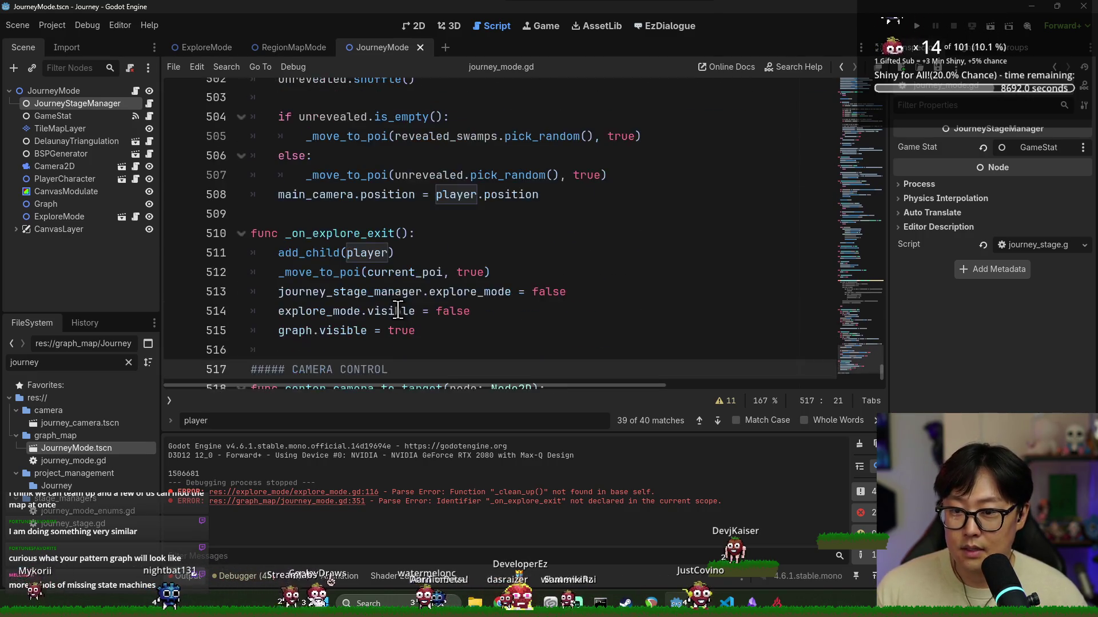
click(368, 294)
key(ctrl+s)
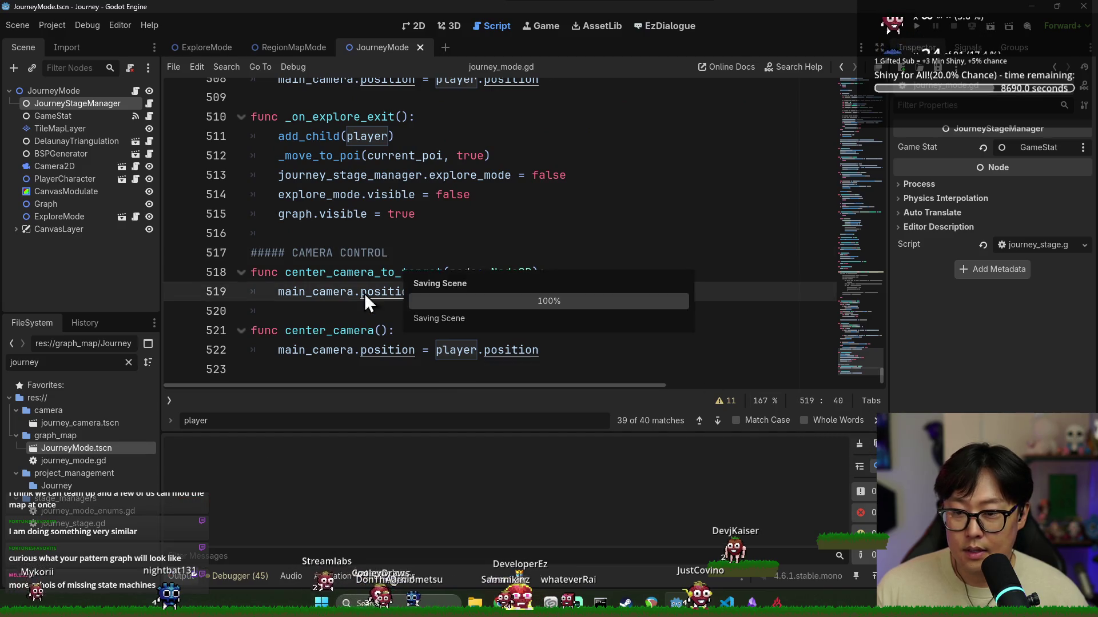
double_click(331, 214)
double_click(305, 214)
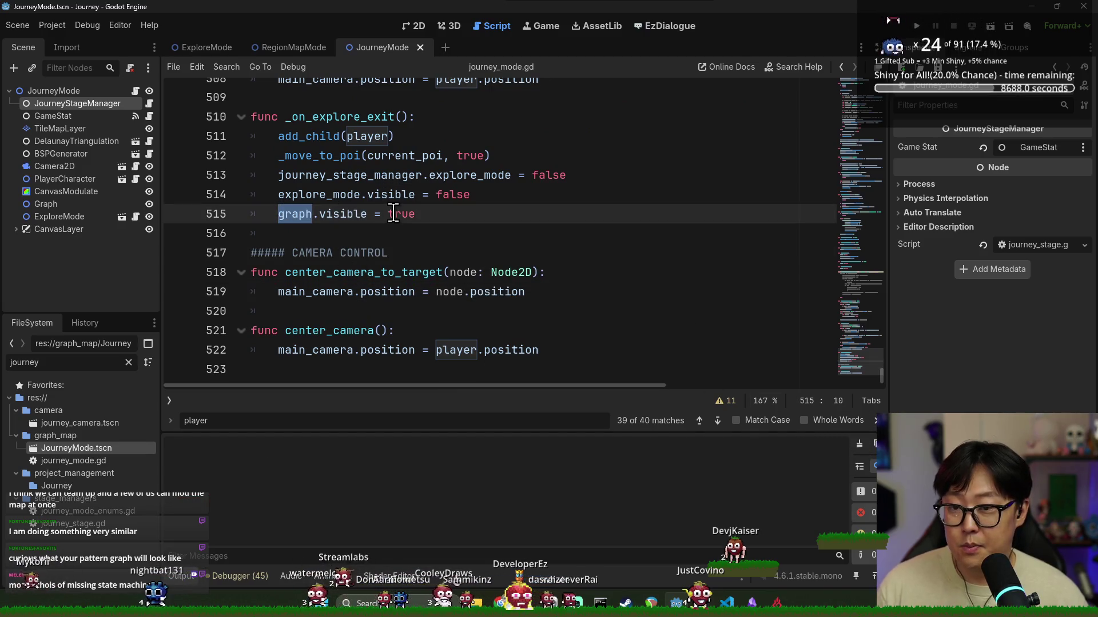
scroll(333, 305, up, 2)
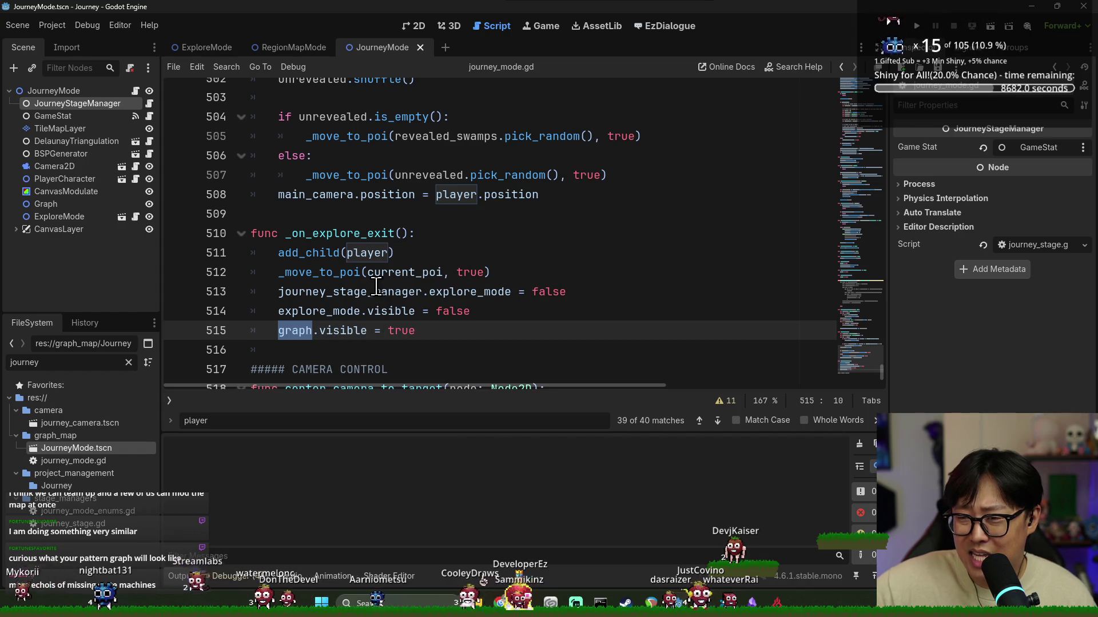
mouse_move(377, 286)
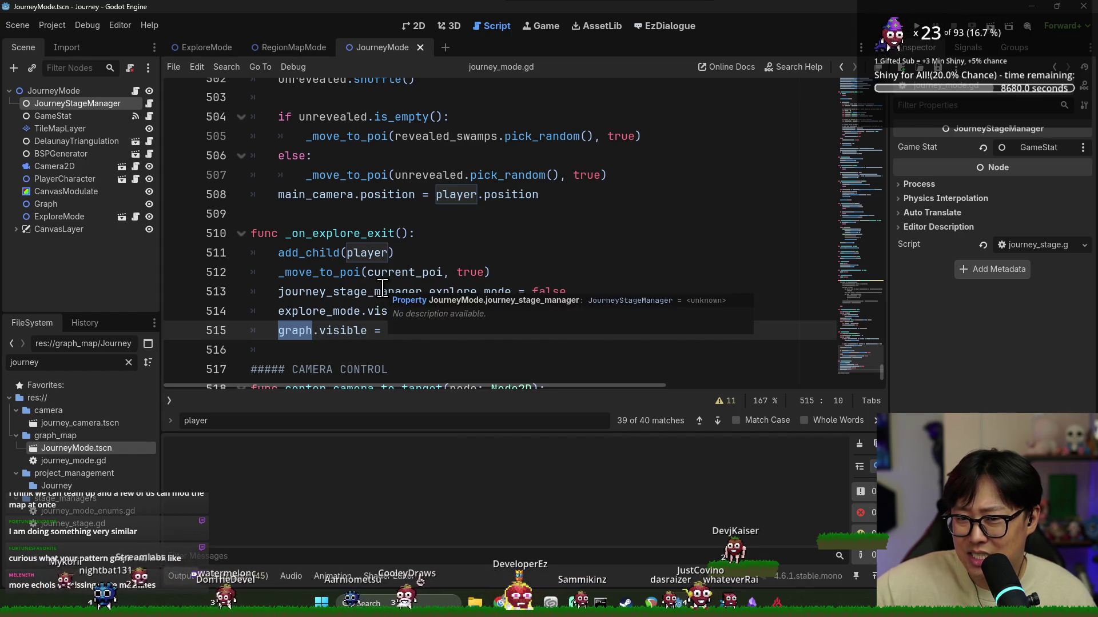
Run the project, visit the neighbouring enemy node and exit back to the node map
click(921, 27)
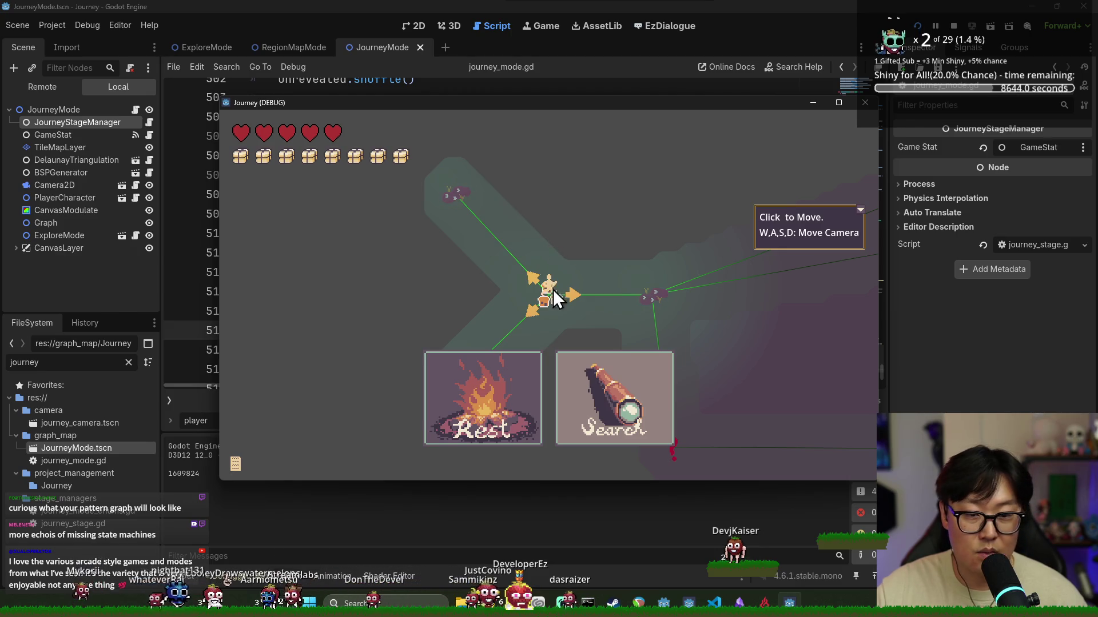
click(666, 295)
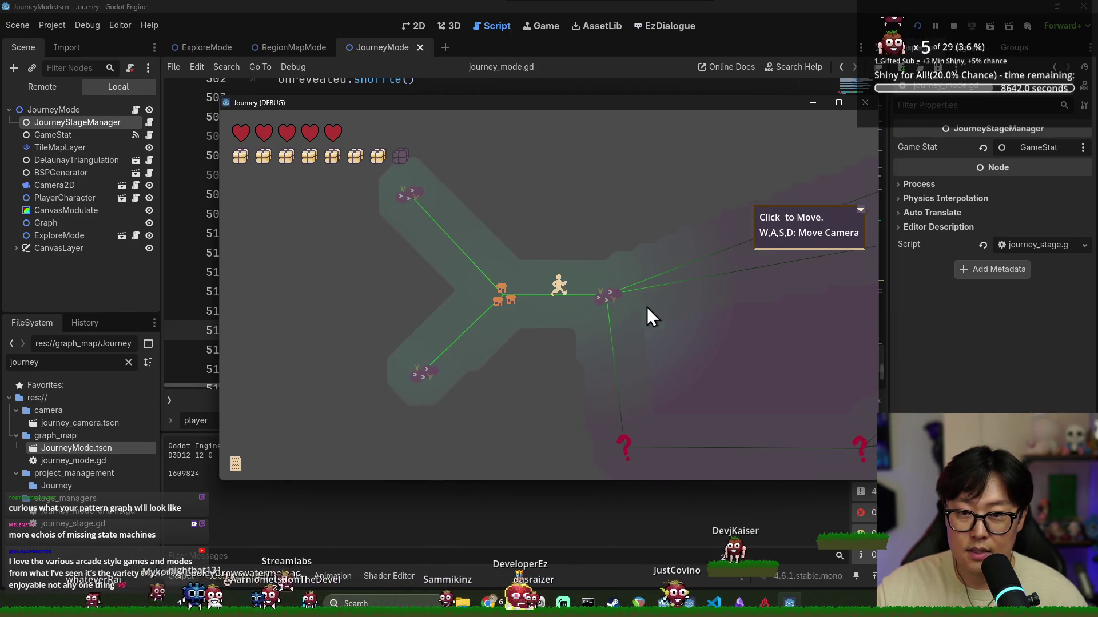
click(629, 415)
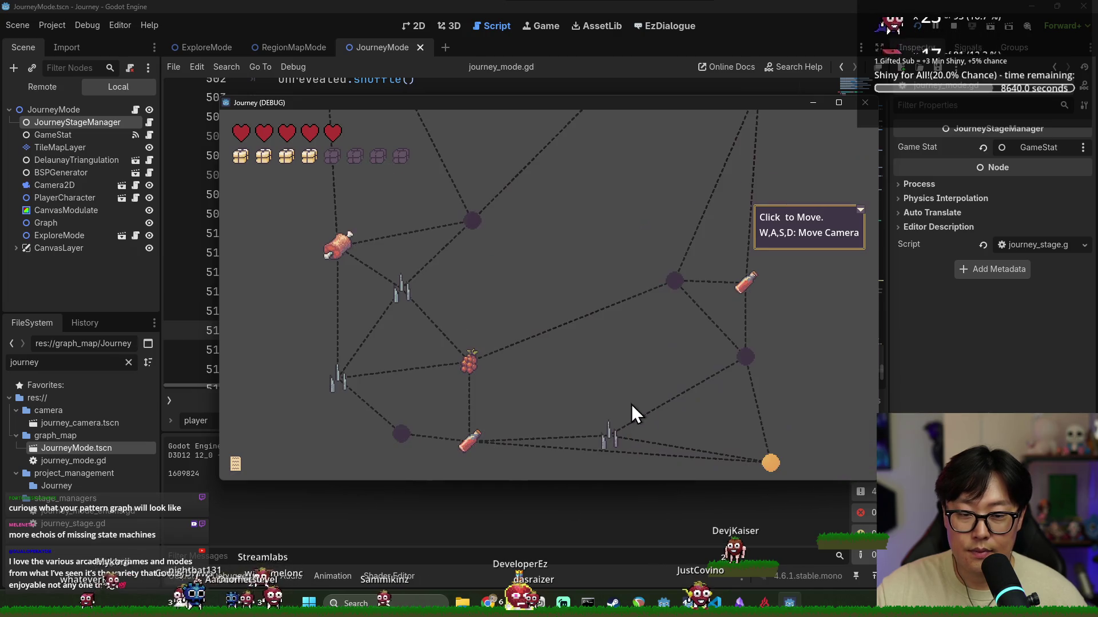
click(844, 228)
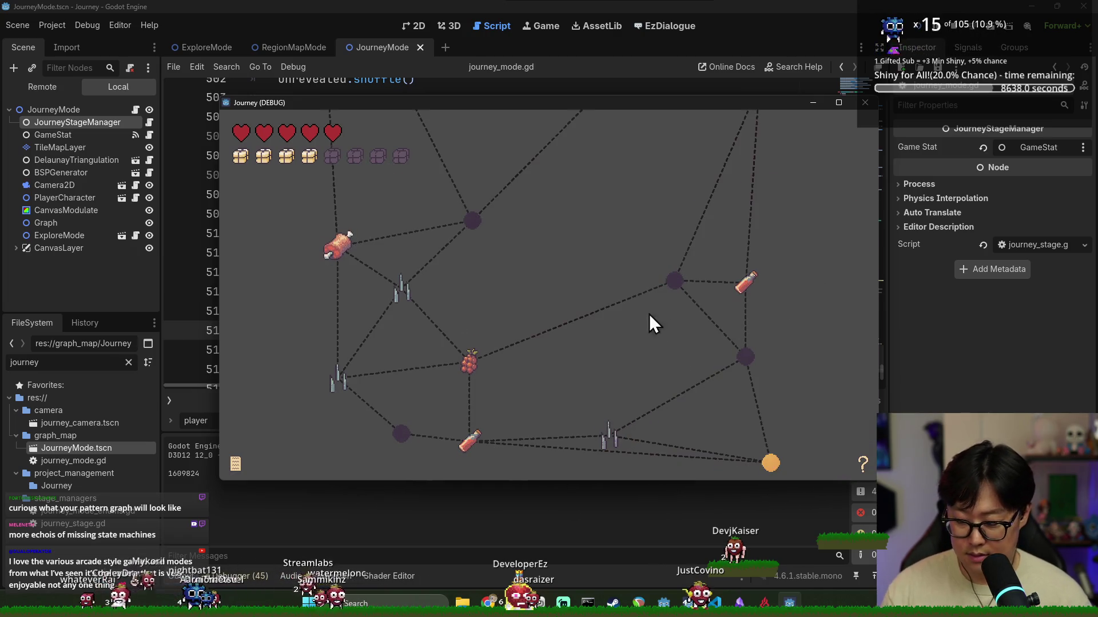
scroll(649, 314, down, 2)
scroll(417, 226, up, 3)
scroll(357, 376, down, 3)
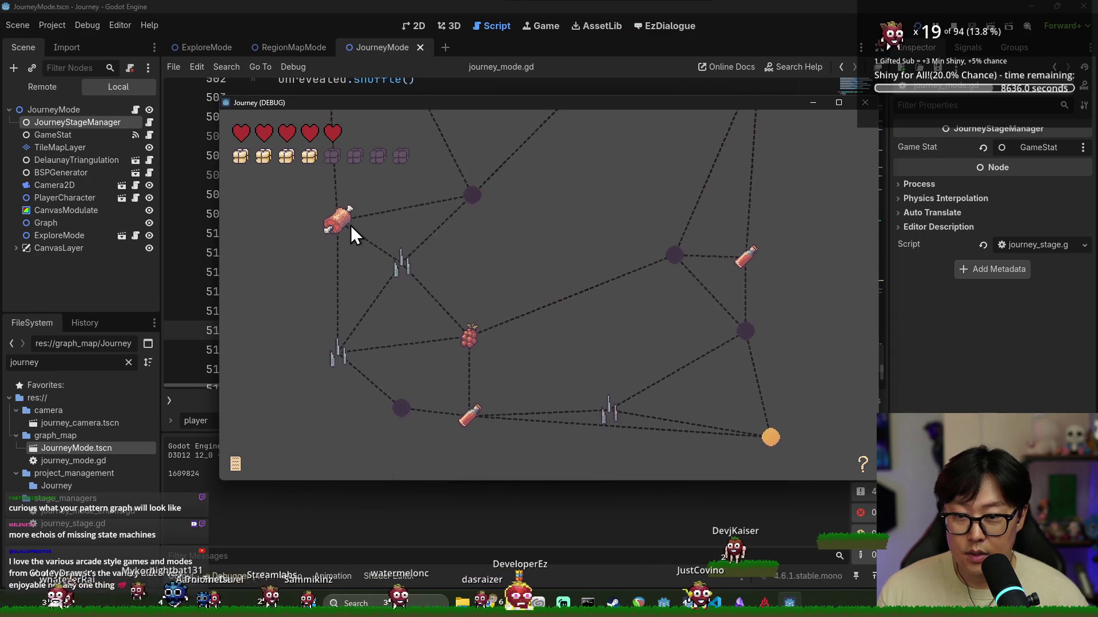
scroll(342, 228, up, 3)
Walk the player through the meat, spike, grape and bottle nodes, then stop the game with F8
click(346, 325)
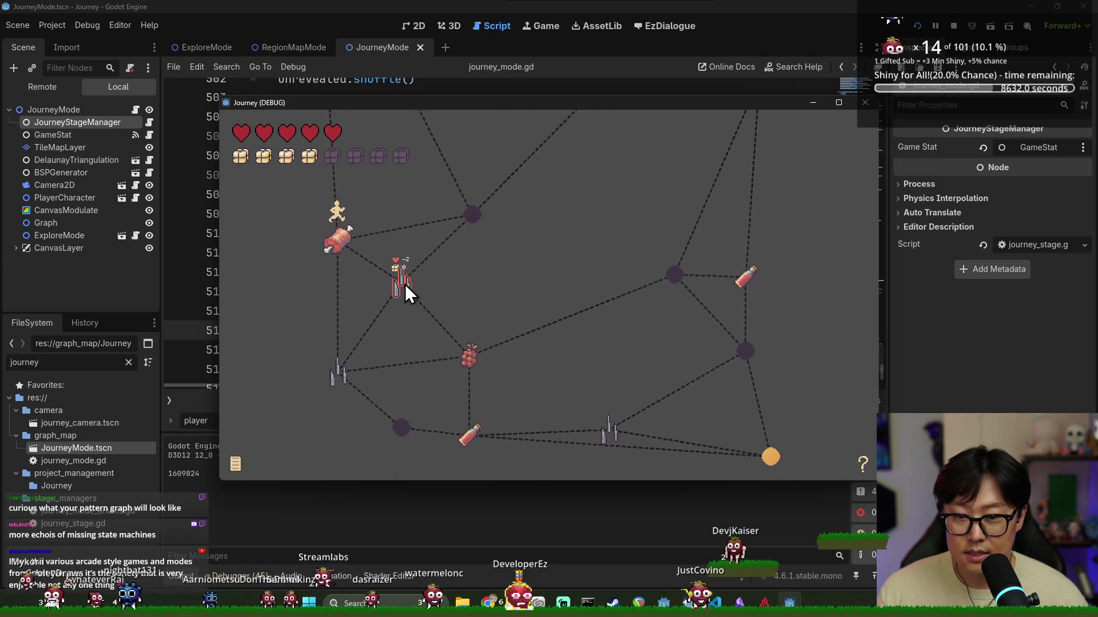
click(406, 275)
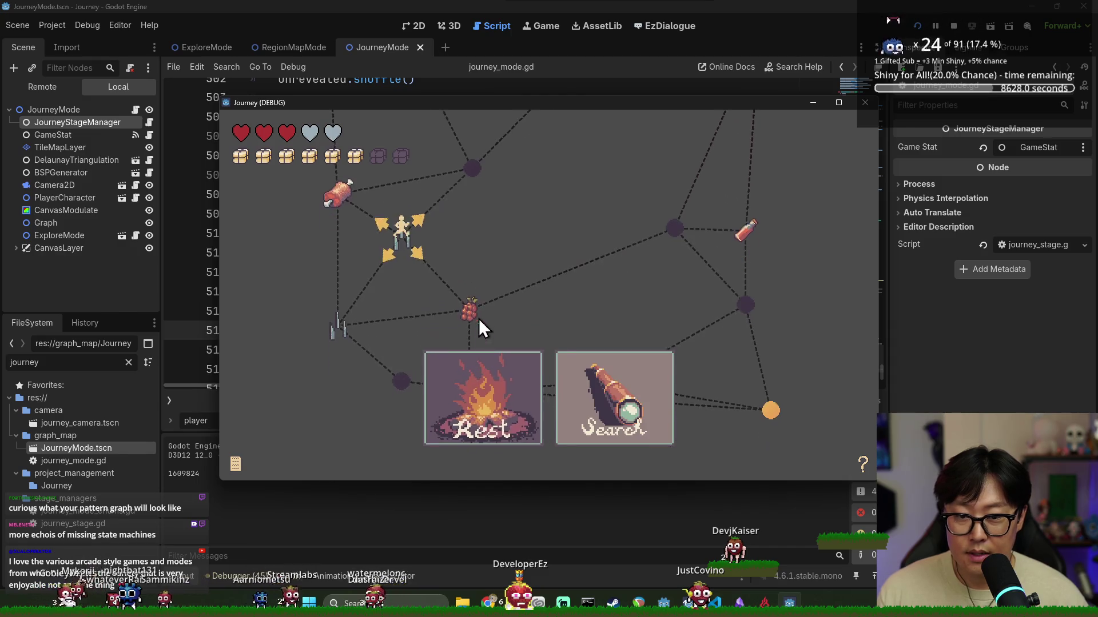
click(477, 326)
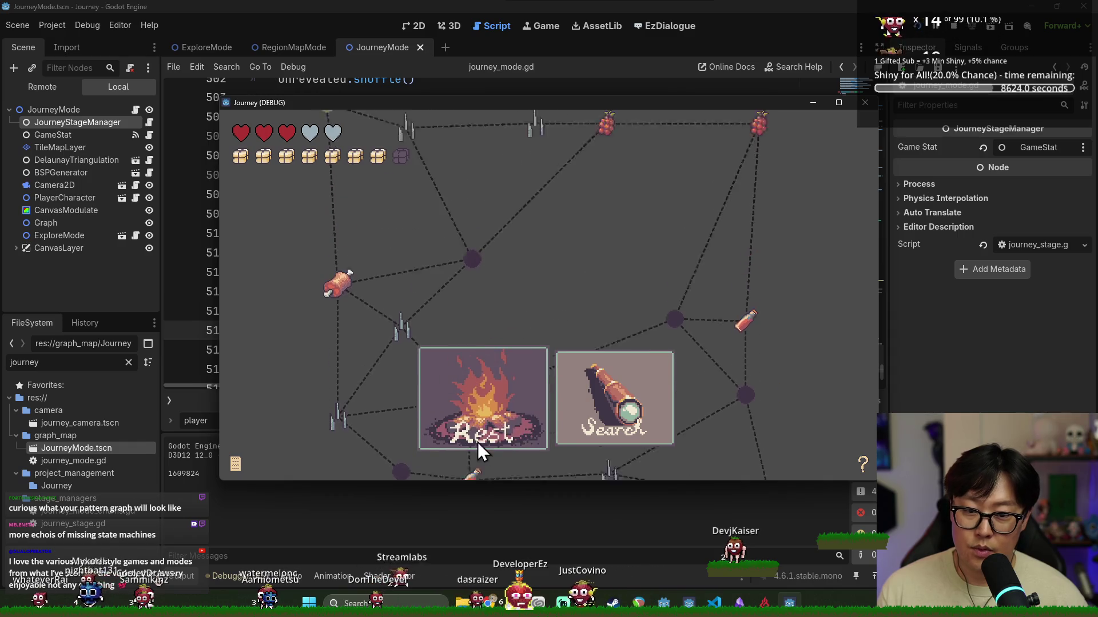
click(477, 473)
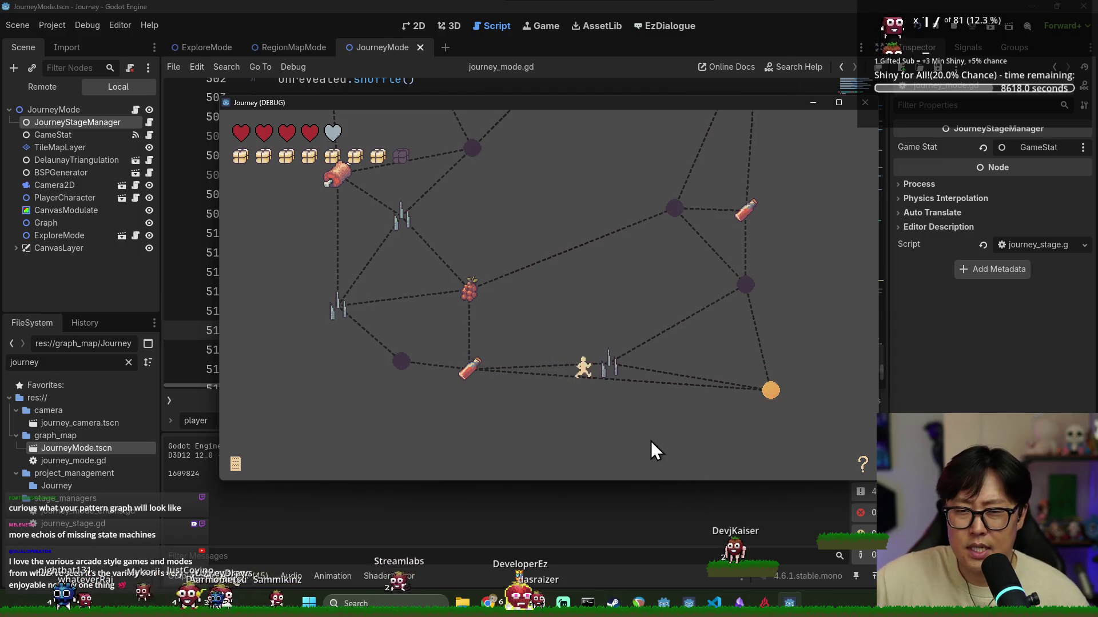
mouse_move(773, 401)
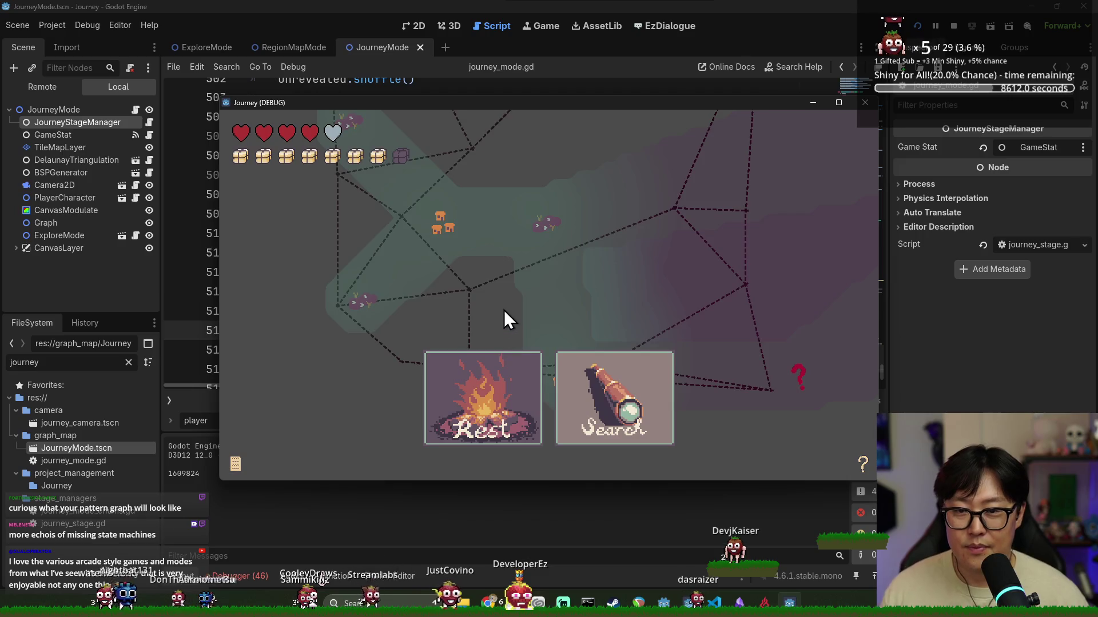
scroll(486, 327, up, 3)
scroll(457, 320, down, 3)
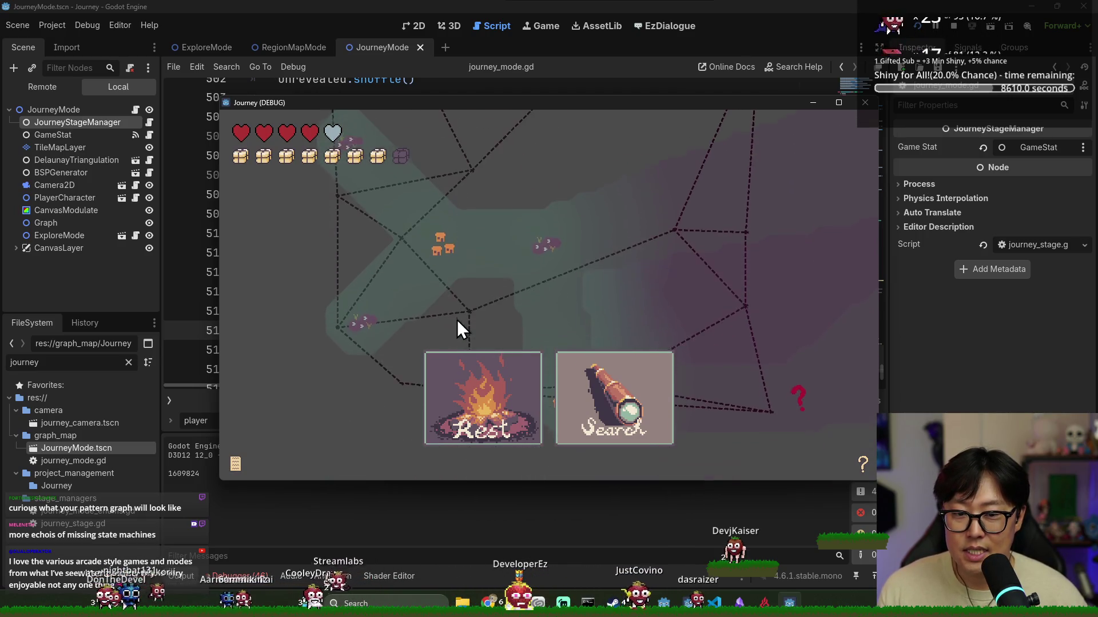
scroll(462, 320, up, 3)
scroll(497, 393, down, 3)
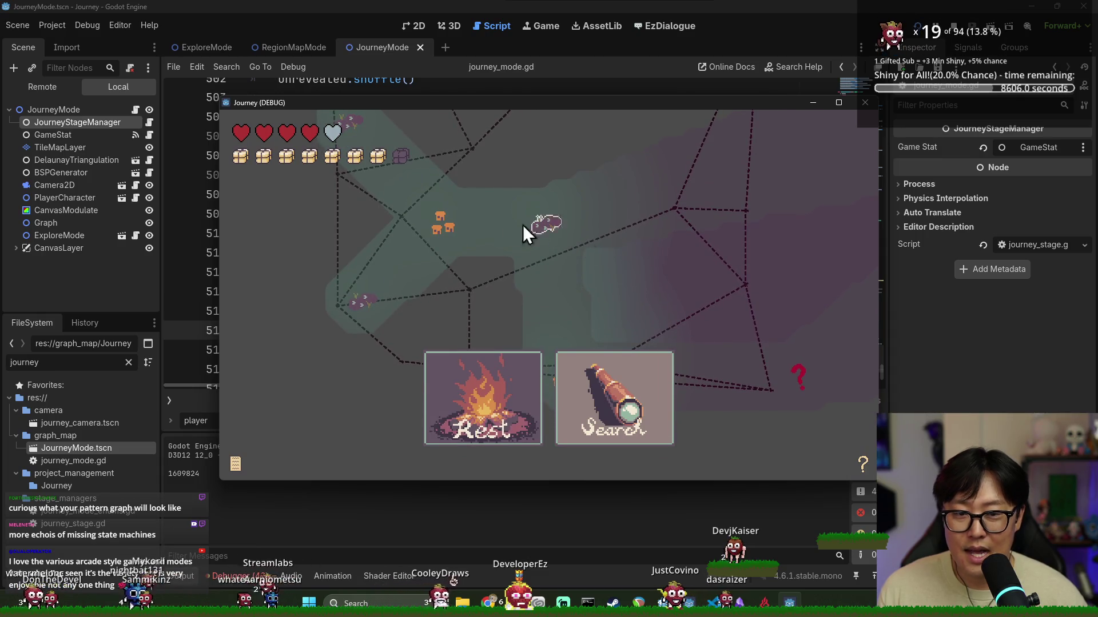
key(F8)
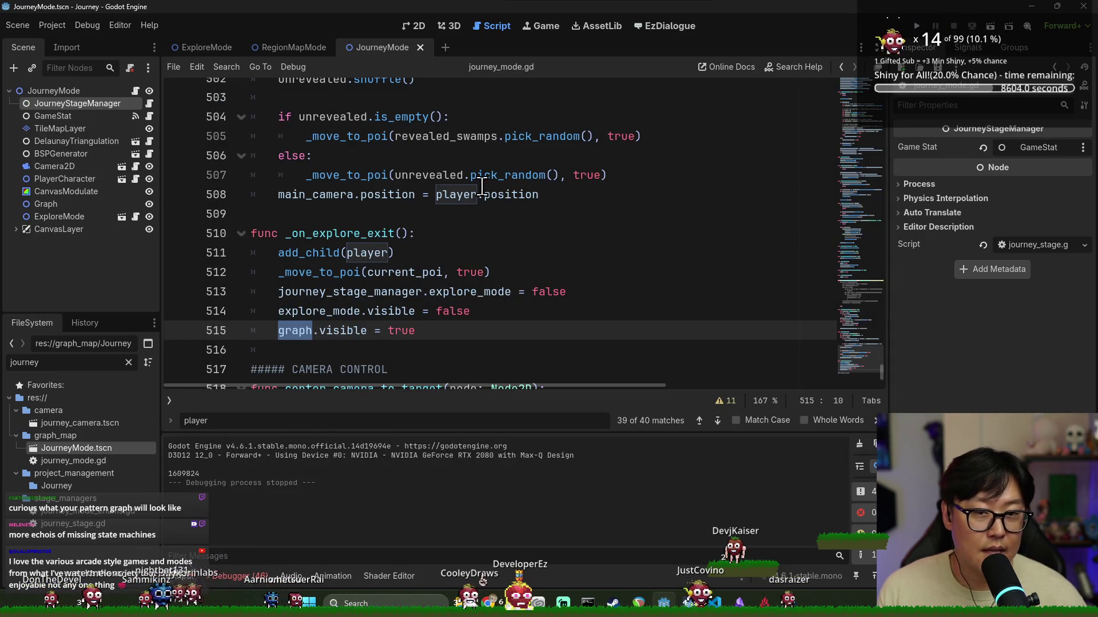
Save, then search the script for graph to reach the graph.visible line 515
click(440, 197)
key(ctrl+s)
click(359, 308)
click(300, 331)
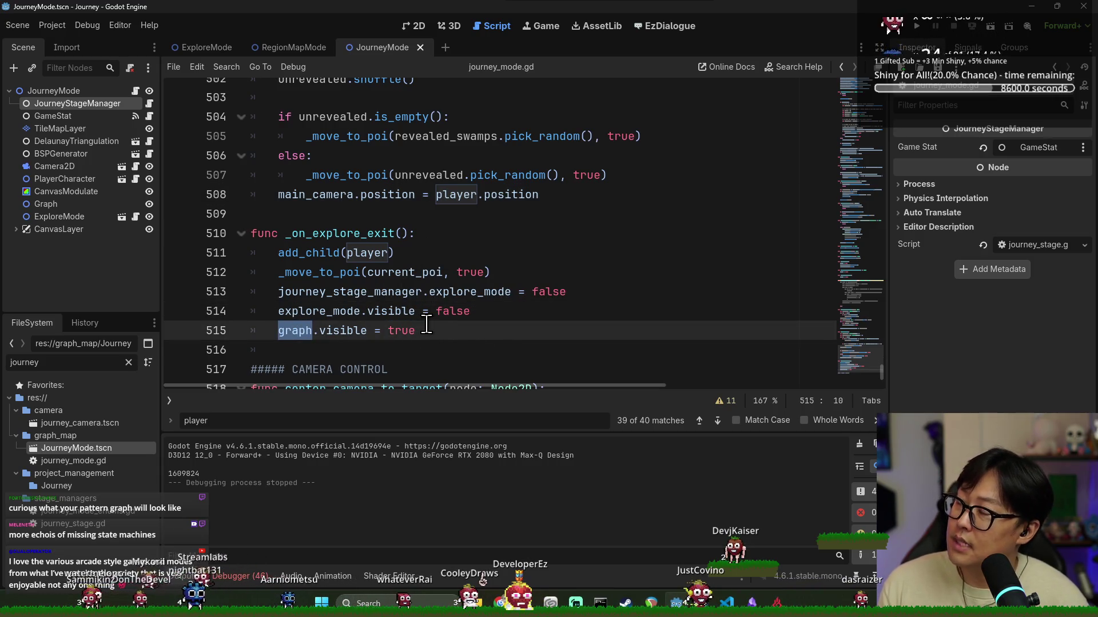
key(ctrl+f)
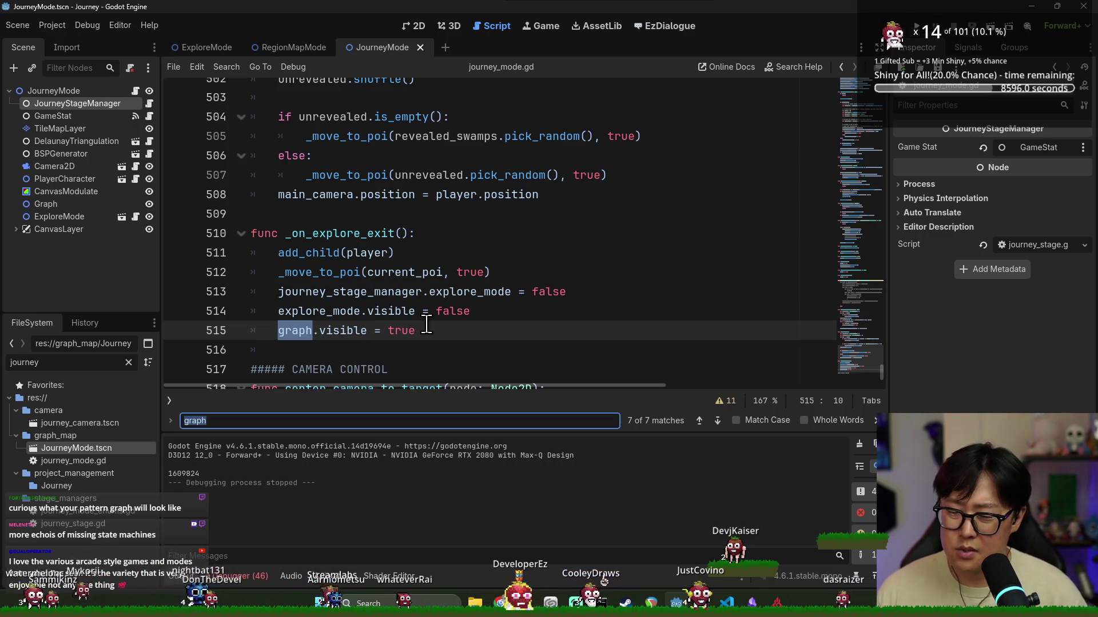
click(446, 337)
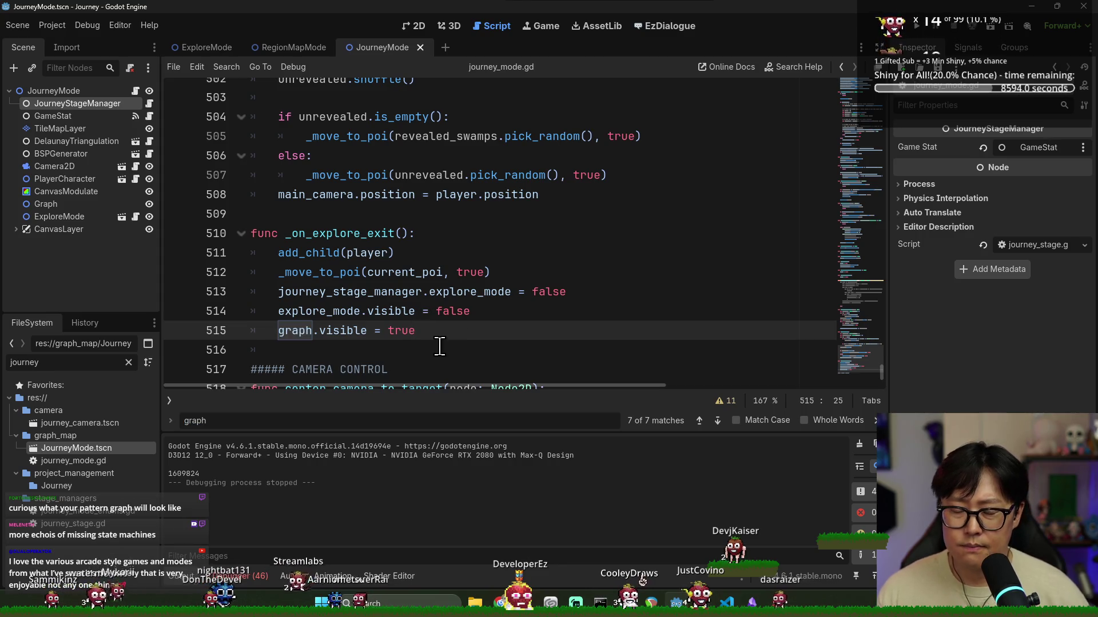
Add queue_redraw() after graph.visible = true and save journey_mode.gd
key(Return)
key(BackSpace)
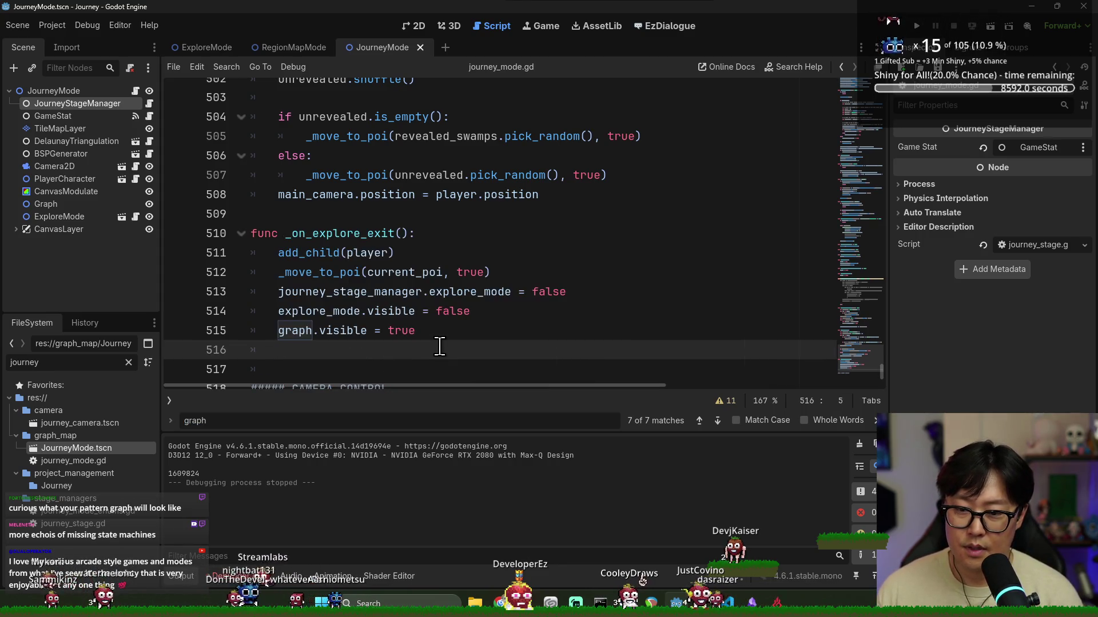
text(_queue)
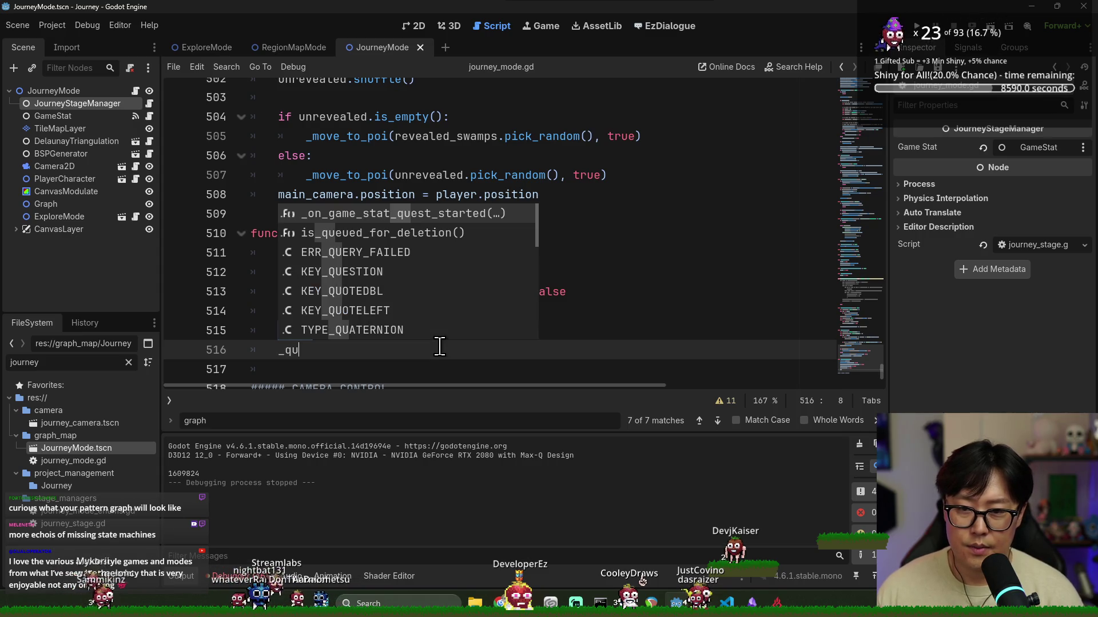
key(BackSpace)
key(BackSpace)
key(BackSpace)
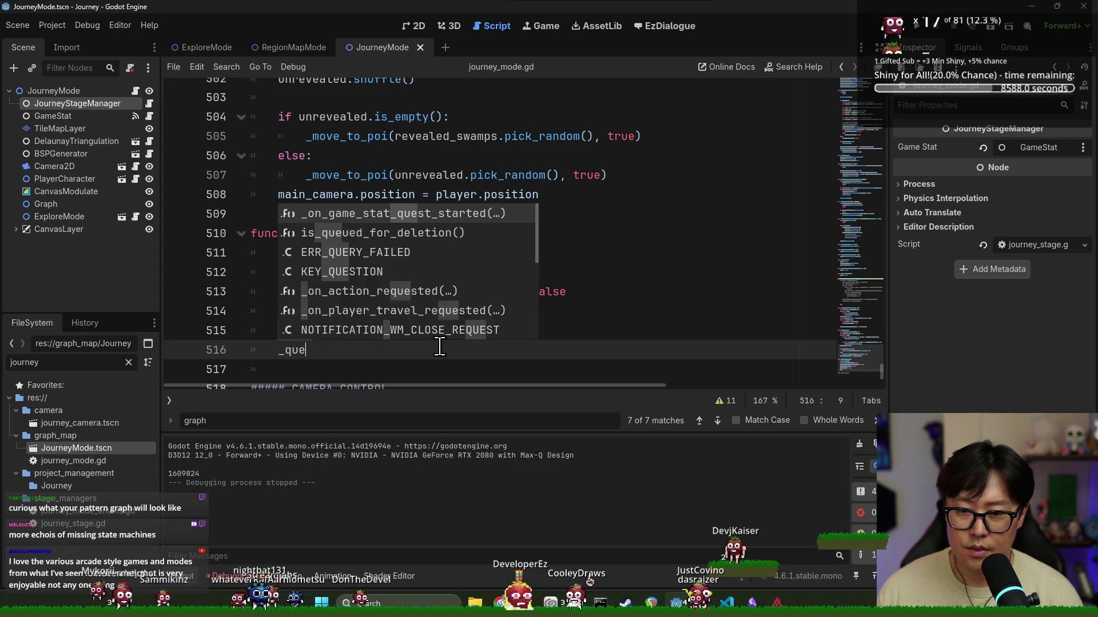
text(redraw)
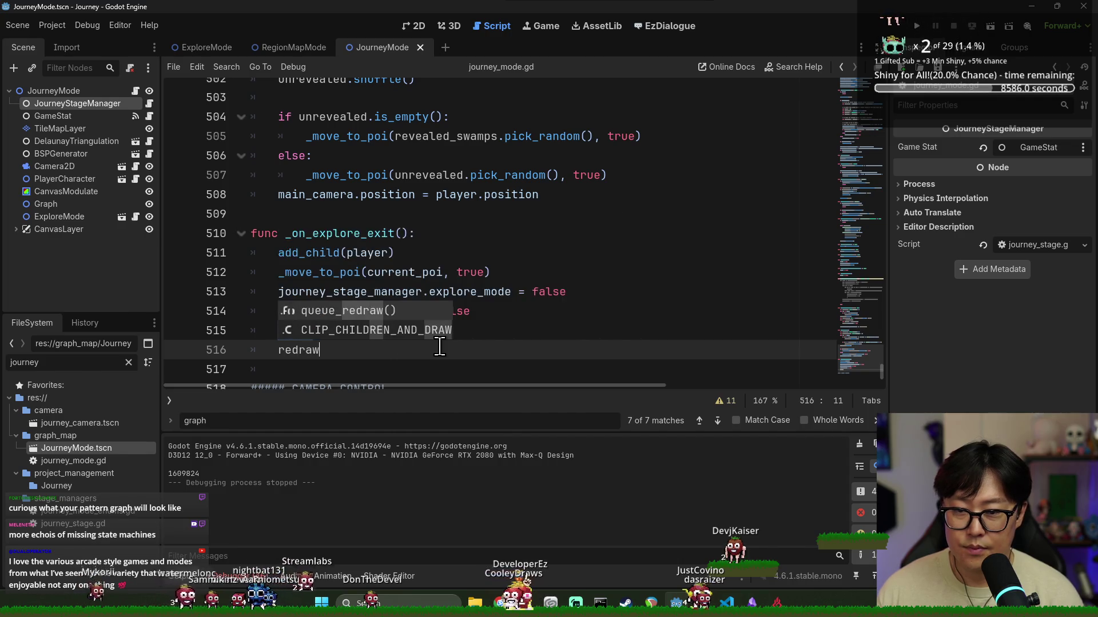
key(Return)
key(ctrl+s)
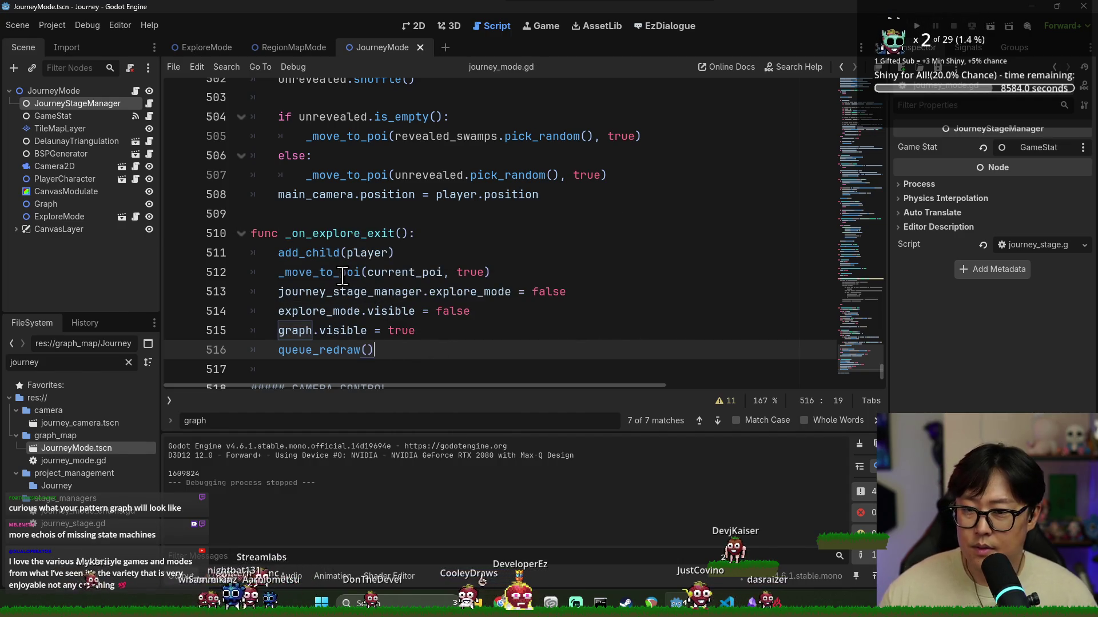
double_click(307, 349)
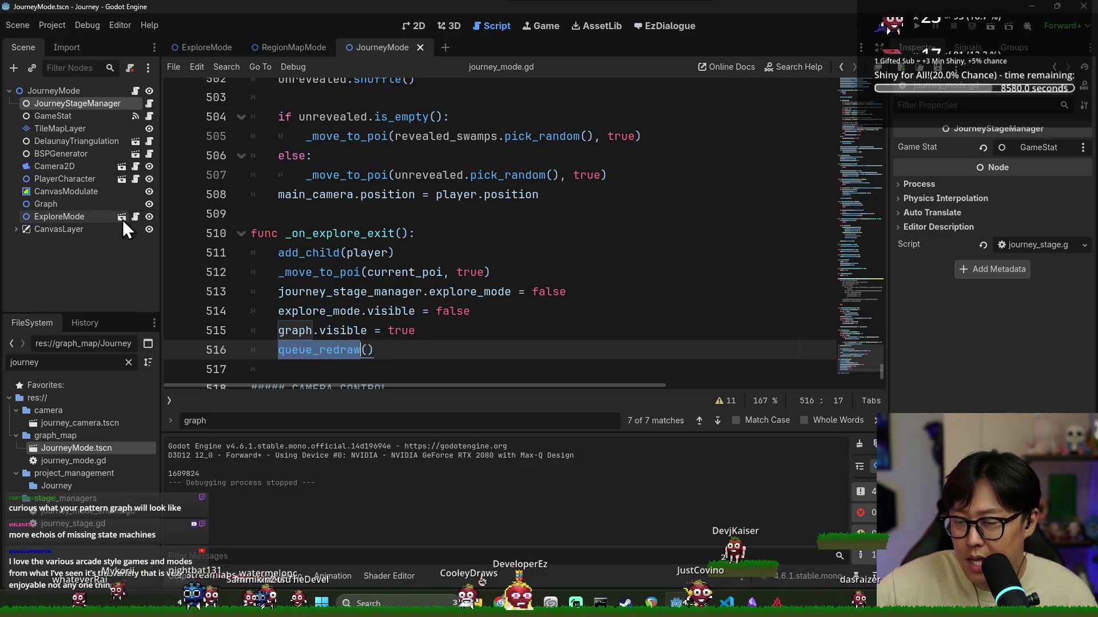
Search explore_mode.gd for Line2D and inspect the clean-up loop's condition
click(473, 266)
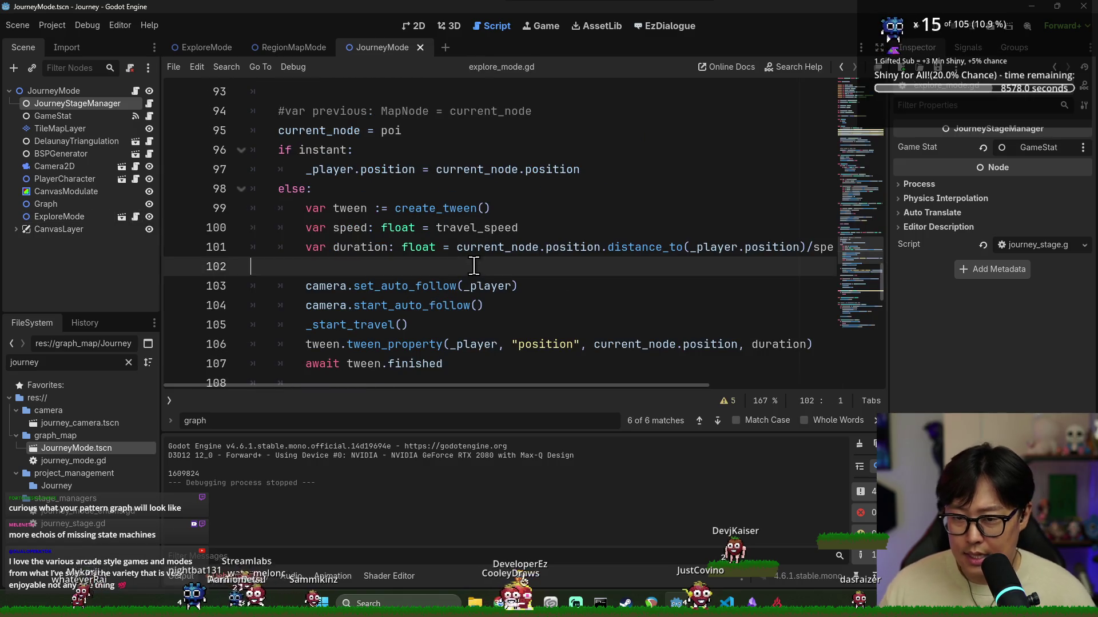
key(ctrl+f)
text(line2d)
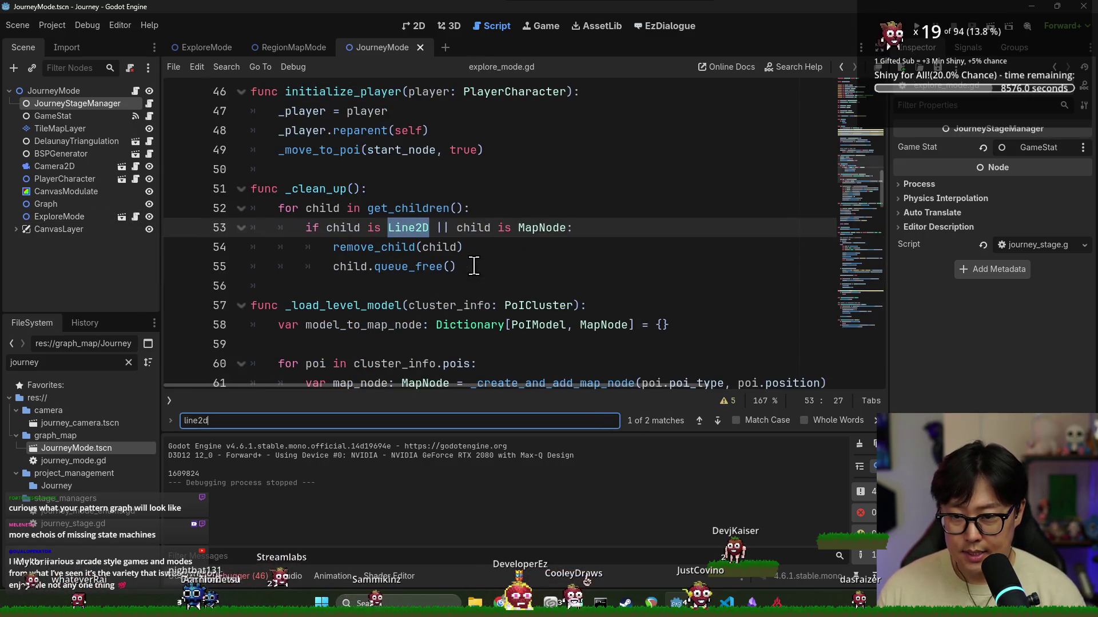
double_click(371, 247)
double_click(403, 227)
double_click(377, 247)
double_click(350, 266)
key(ctrl+s)
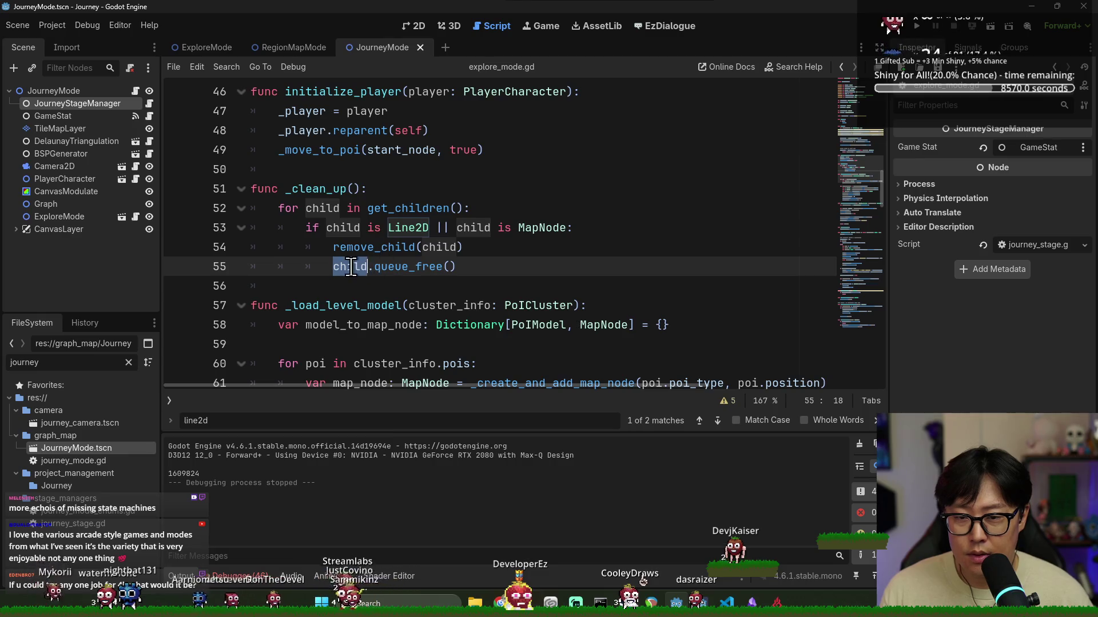
Remove the Line2D check from the clean-up loop's condition
scroll(457, 304, down, 6)
click(122, 216)
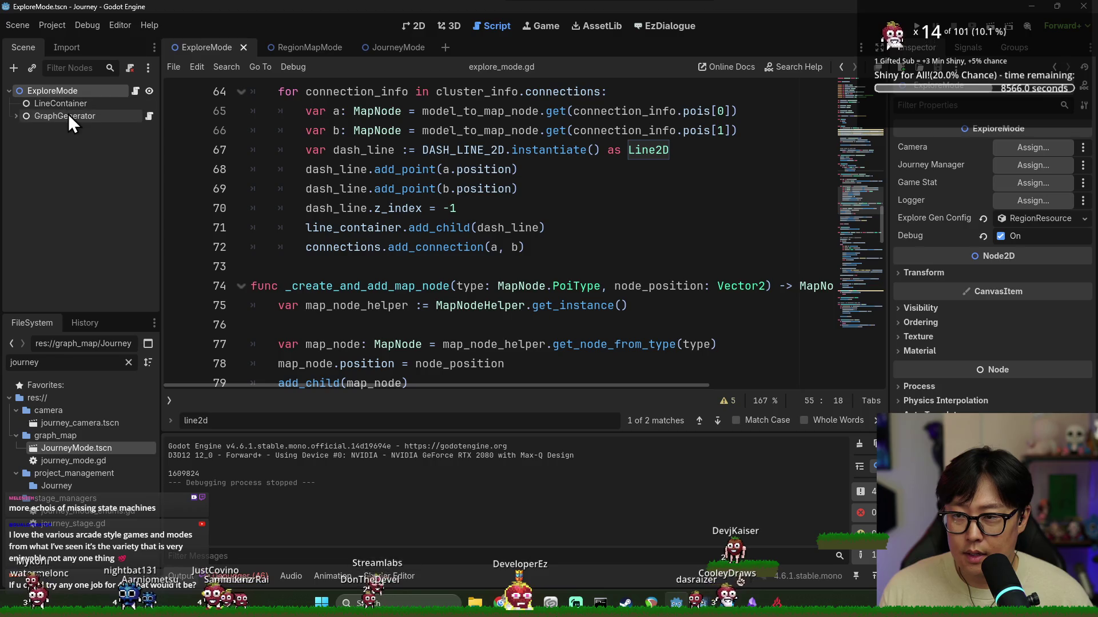
scroll(412, 296, up, 3)
scroll(412, 297, up, 3)
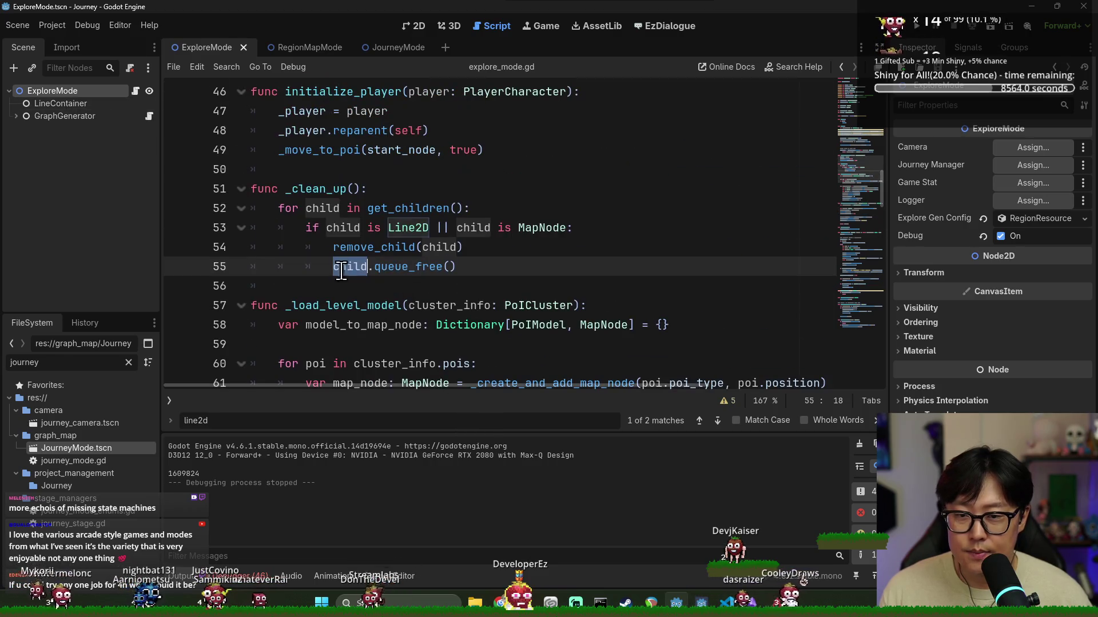
click(346, 267)
drag(456, 227, 324, 228)
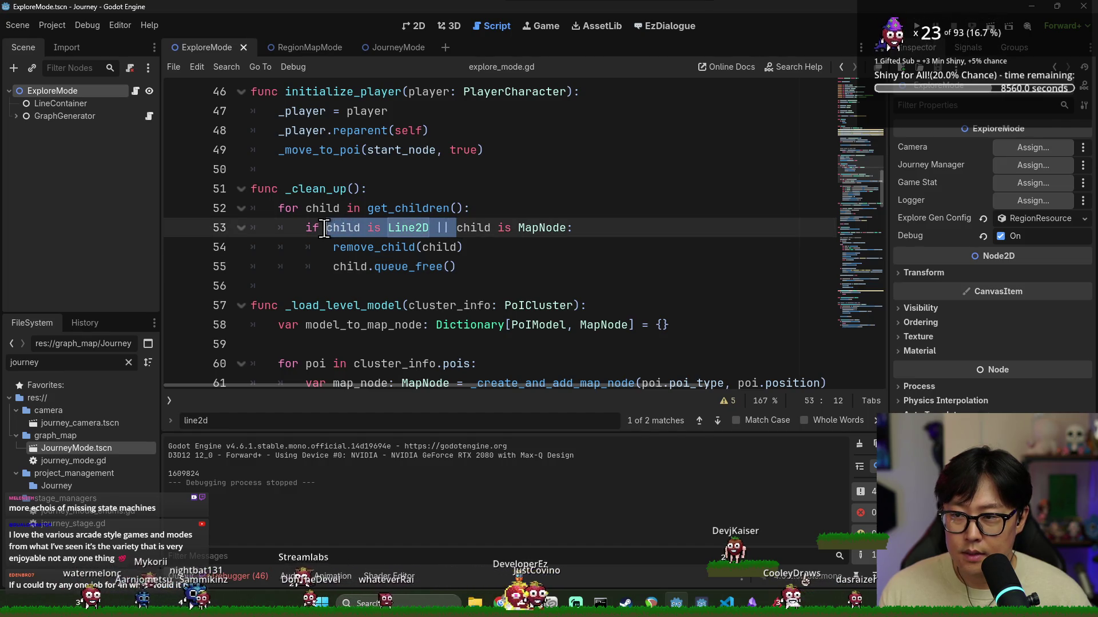
key(BackSpace)
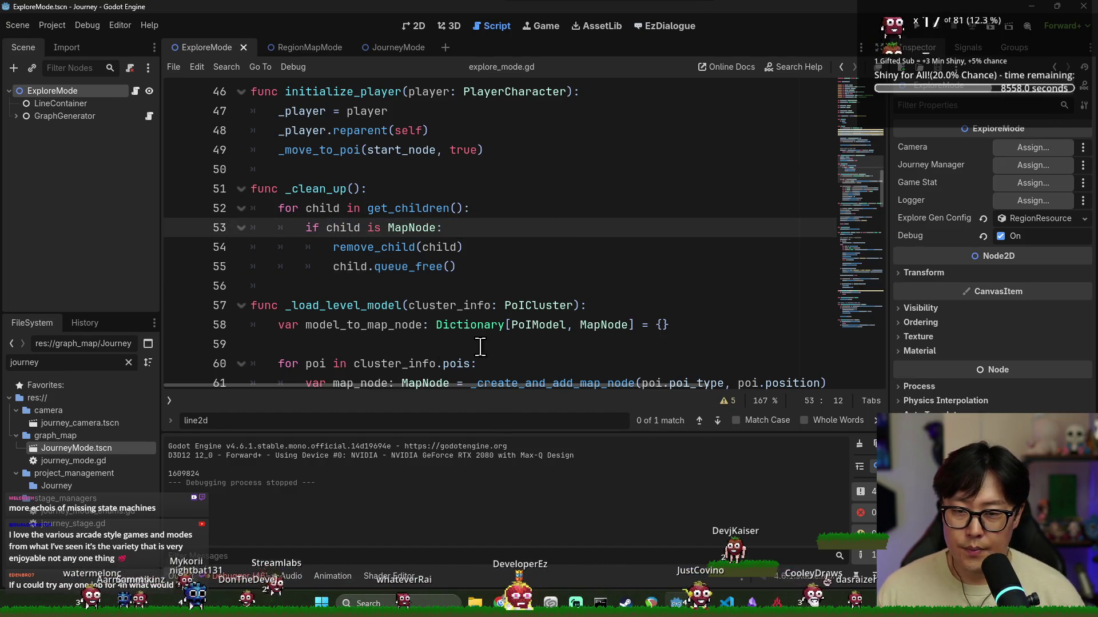
Add a 'for line in line_container:' loop after the clean-up loop
click(471, 267)
key(Return)
key(Return)
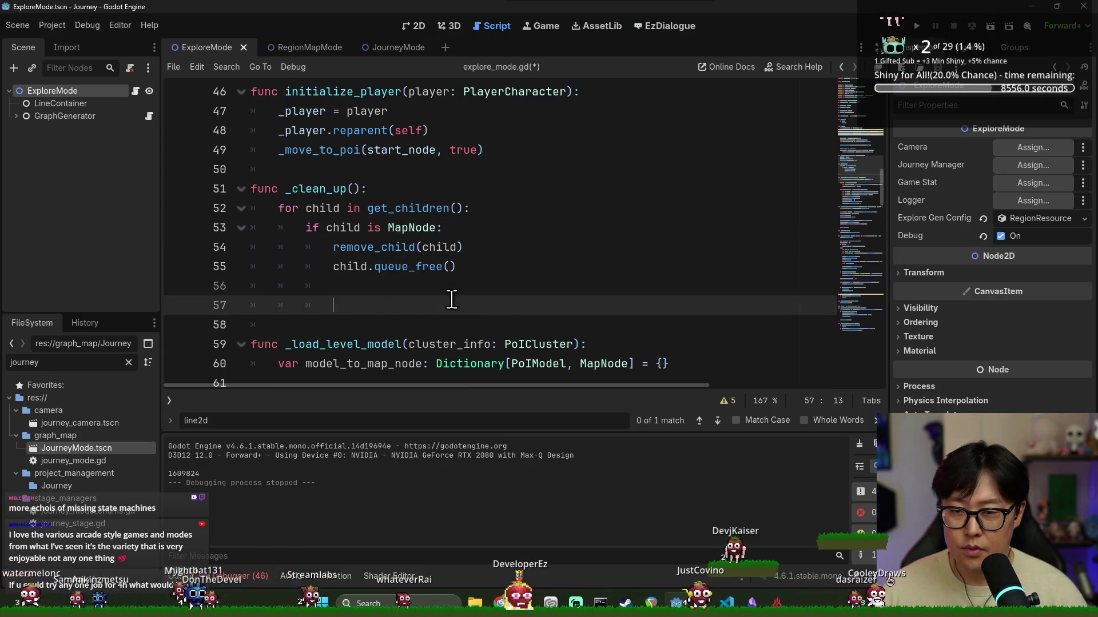
text(for line in )
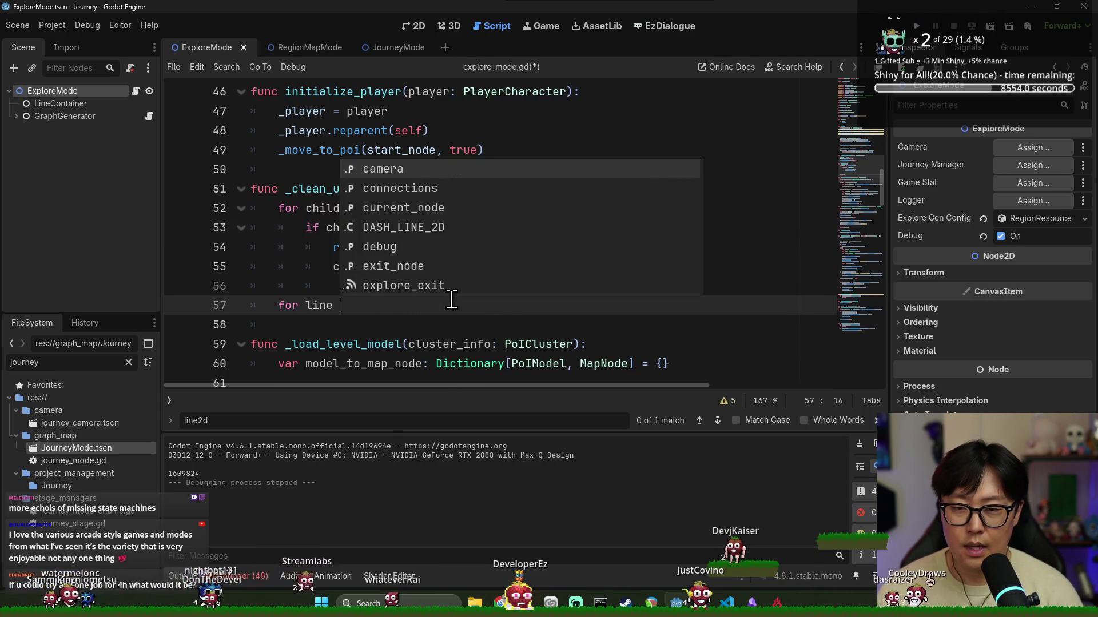
text(lin)
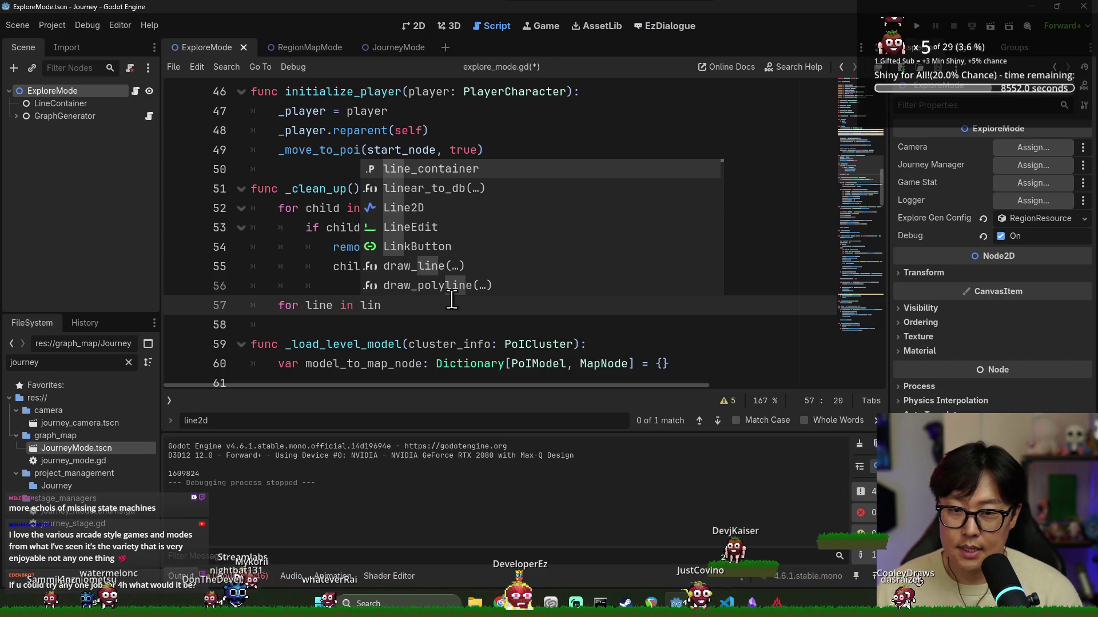
key(Return)
text(:)
key(Return)
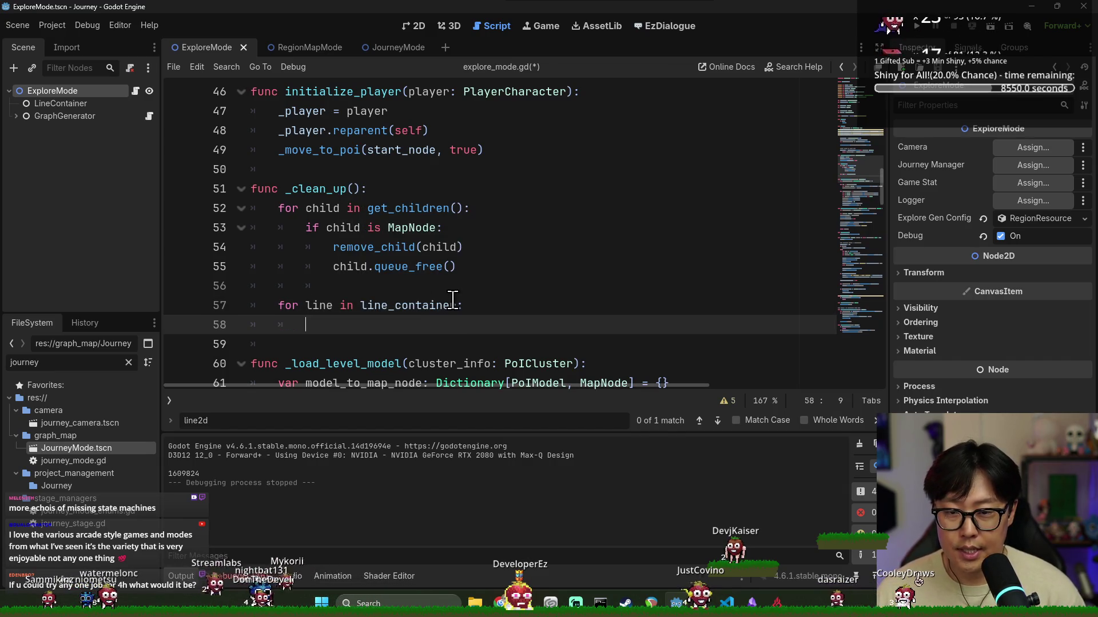
click(463, 309)
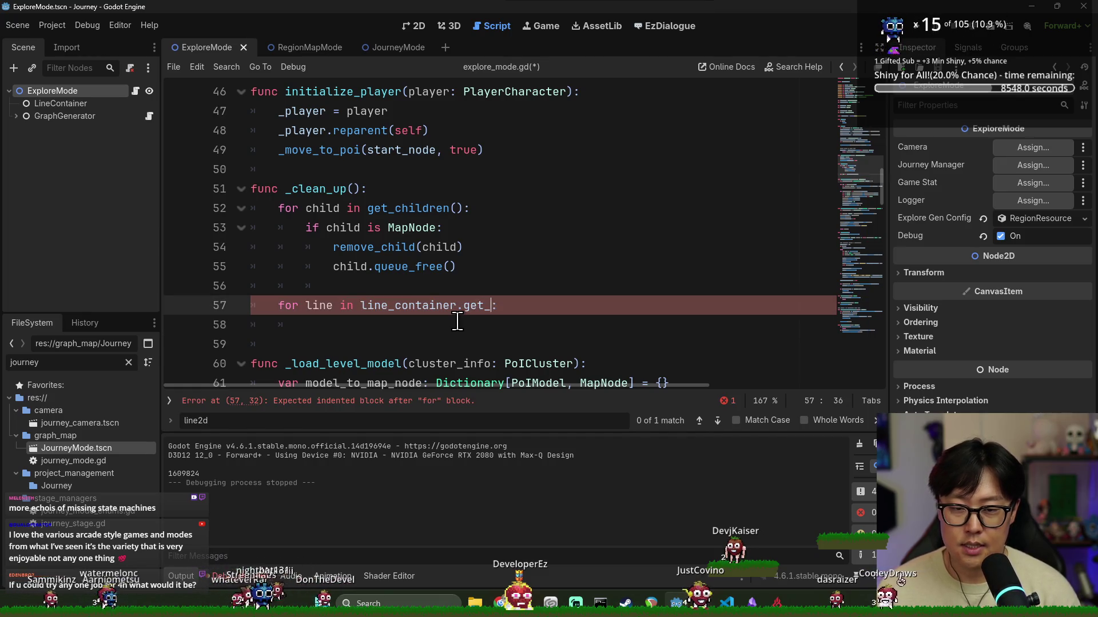
click(306, 324)
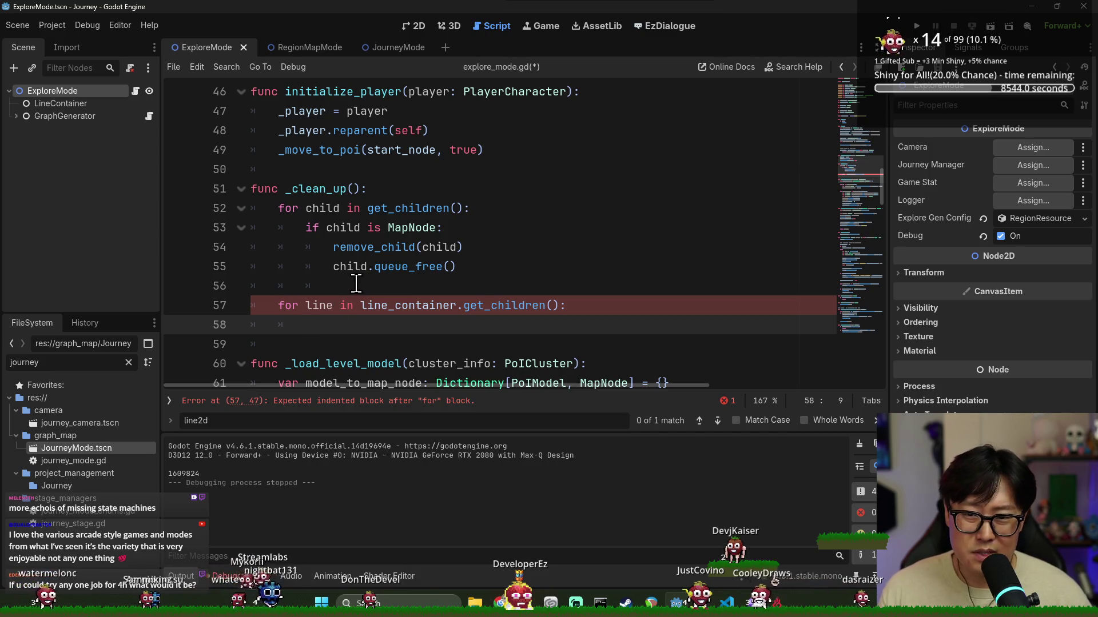
click(322, 307)
click(326, 321)
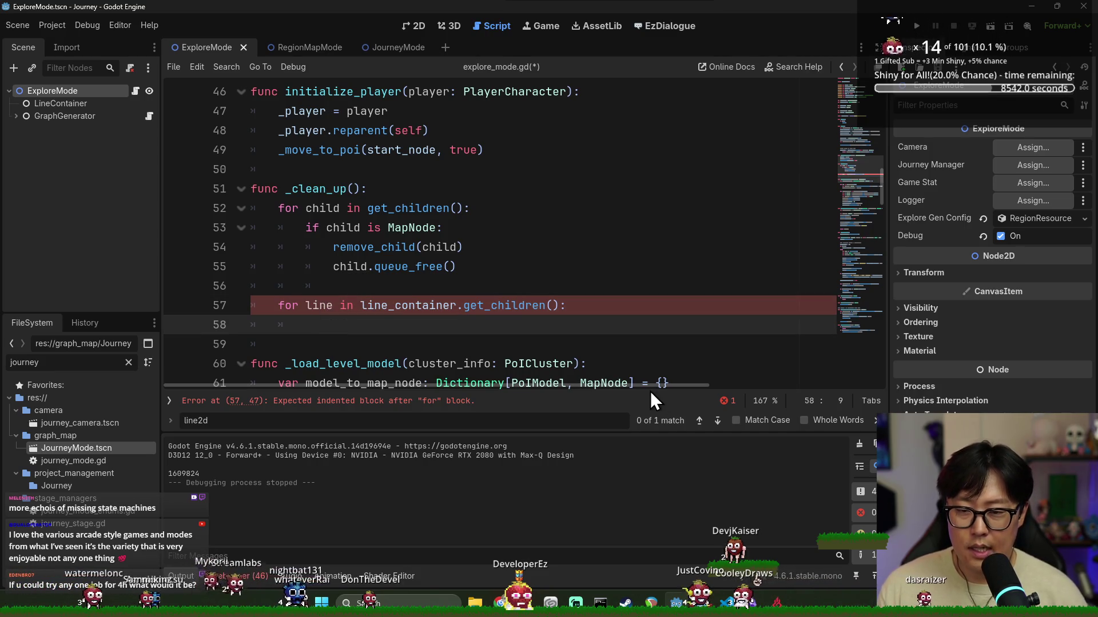
In the loop body, call line_container.remove_child(line) and line.queue_free()
text(remo)
key(BackSpace)
key(BackSpace)
key(BackSpace)
text(line)
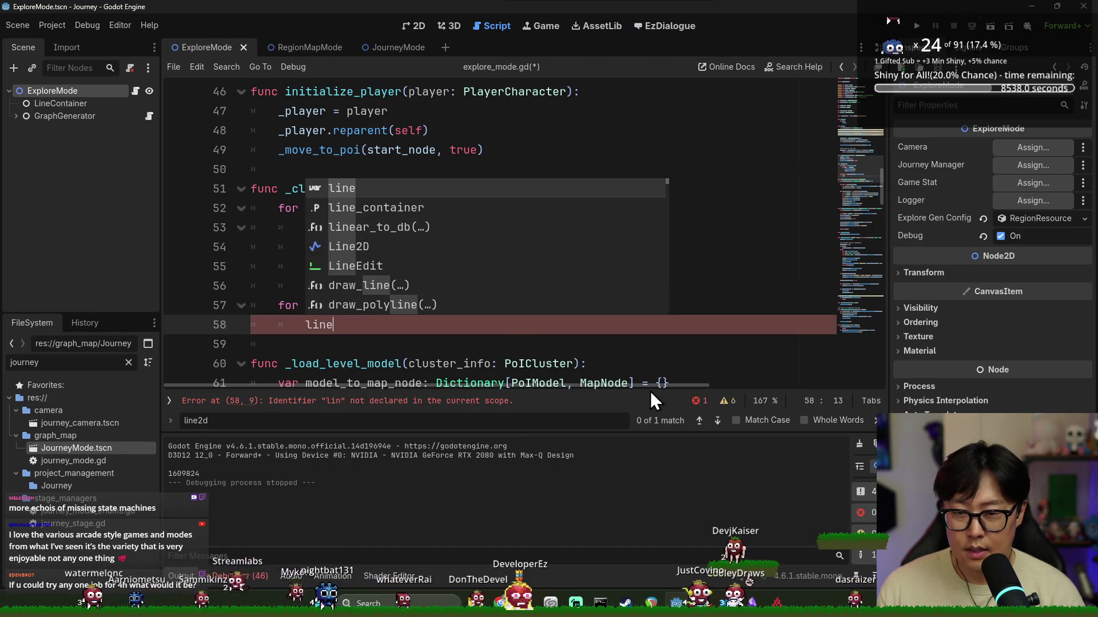
text(_container.remo)
key(Return)
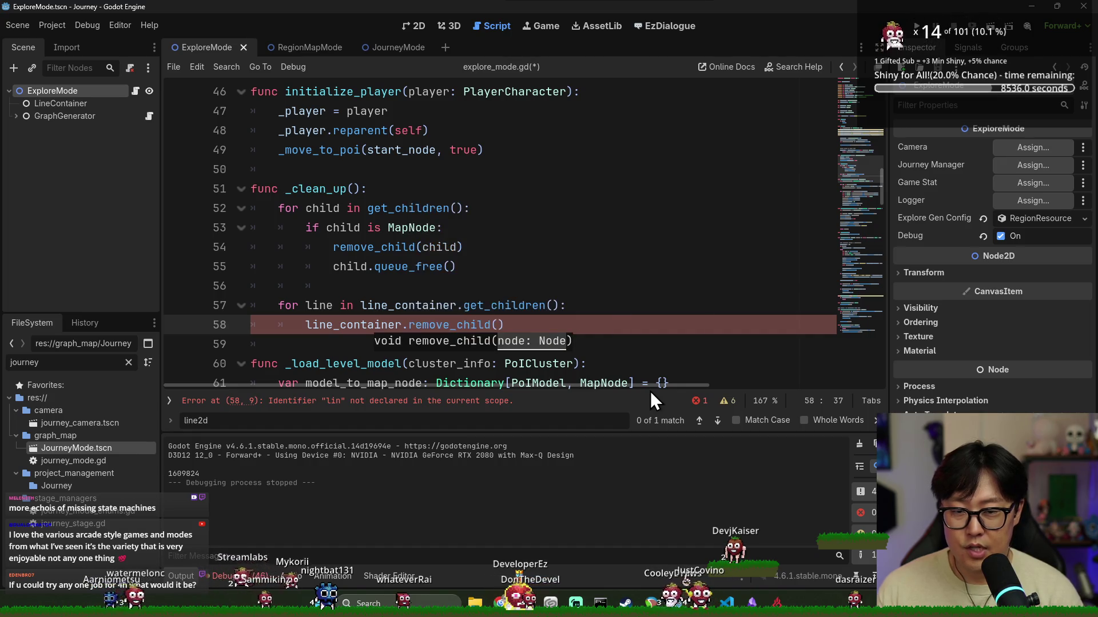
text(line))
key(Return)
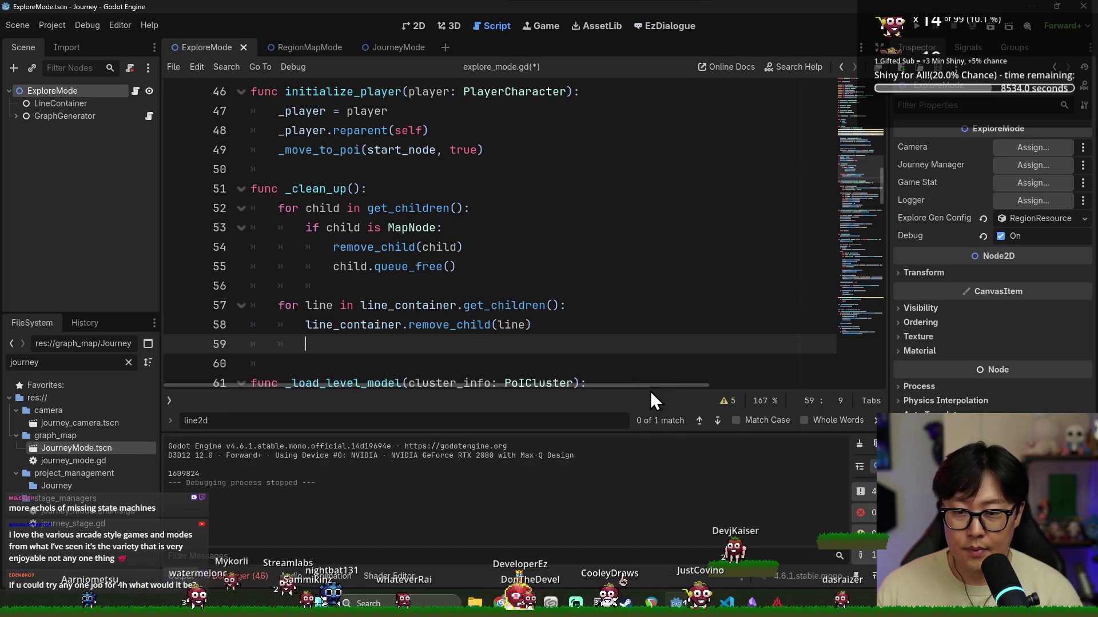
text(line.quq)
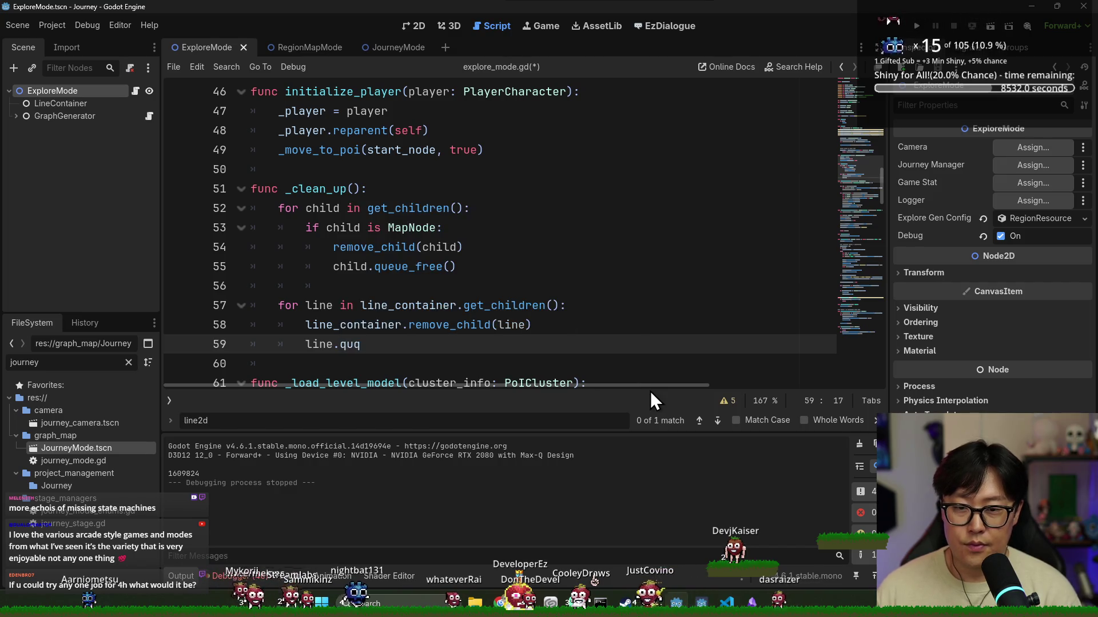
key(Down)
key(Return)
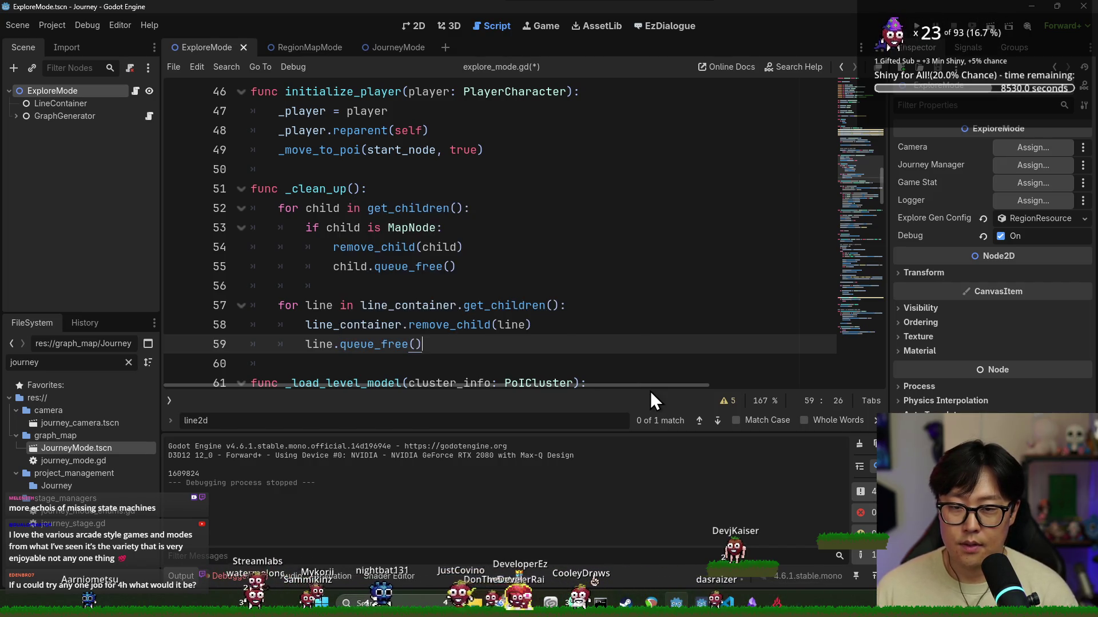
scroll(326, 182, up, 10)
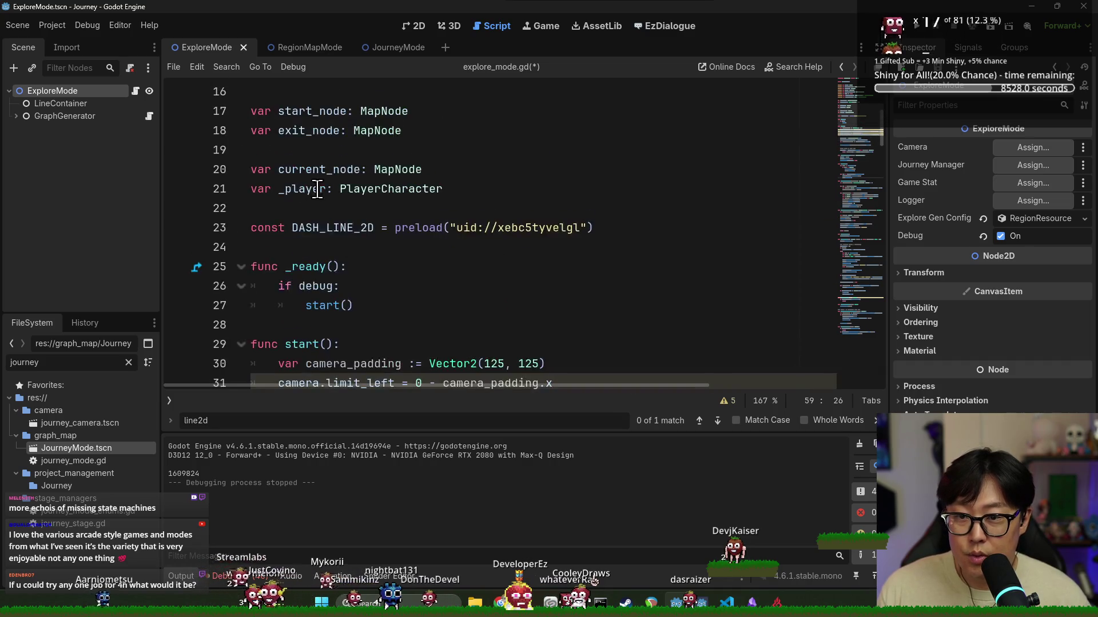
double_click(296, 247)
scroll(315, 251, up, 2)
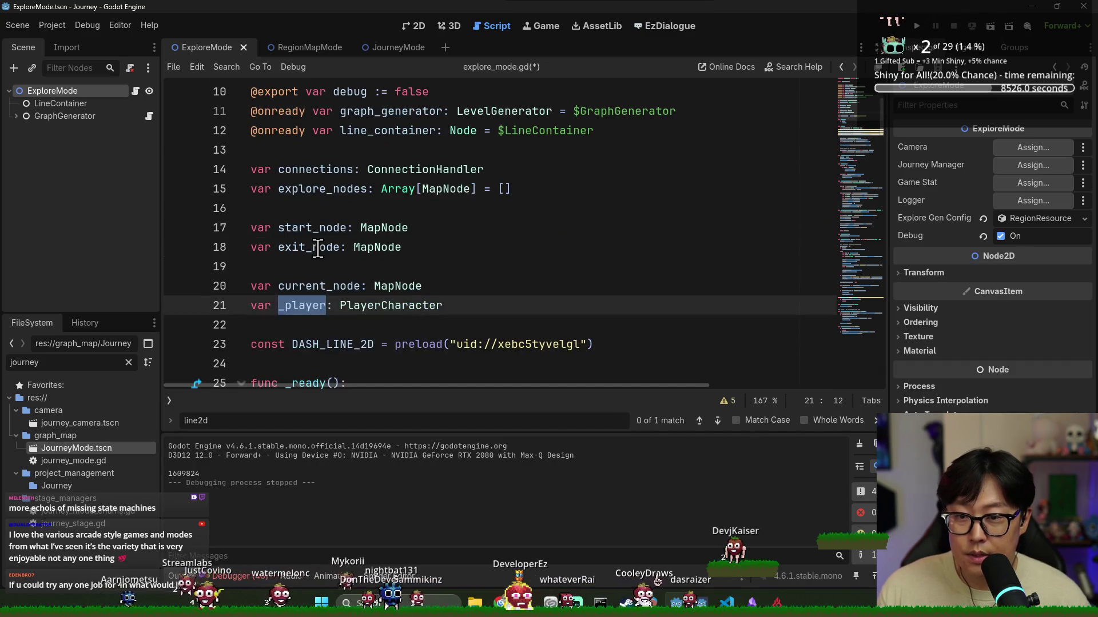
click(305, 229)
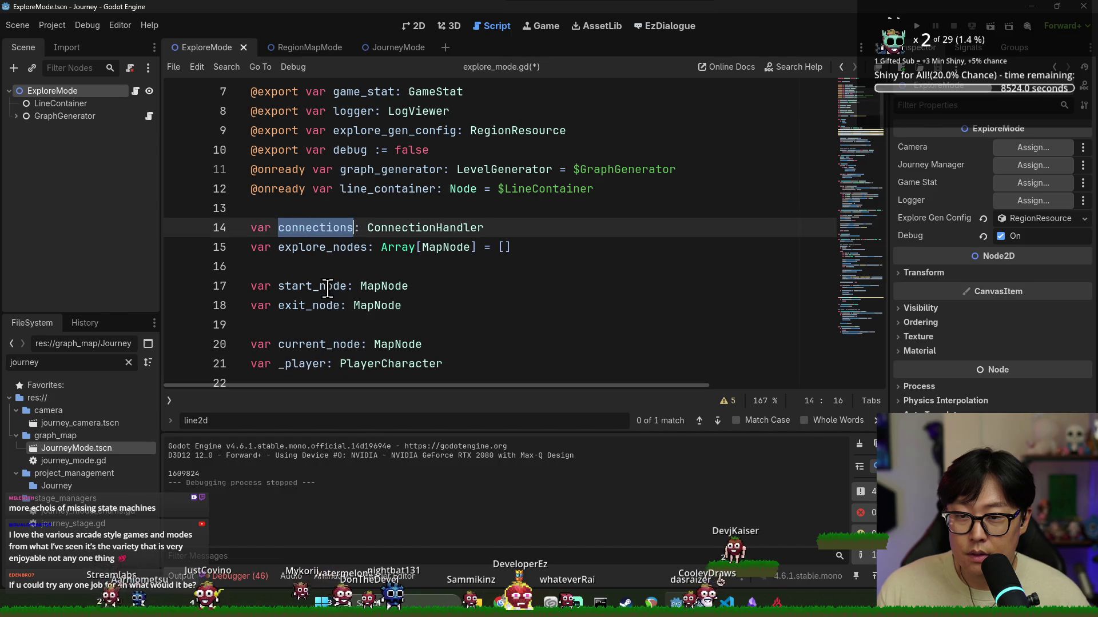
ctrl+click(425, 229)
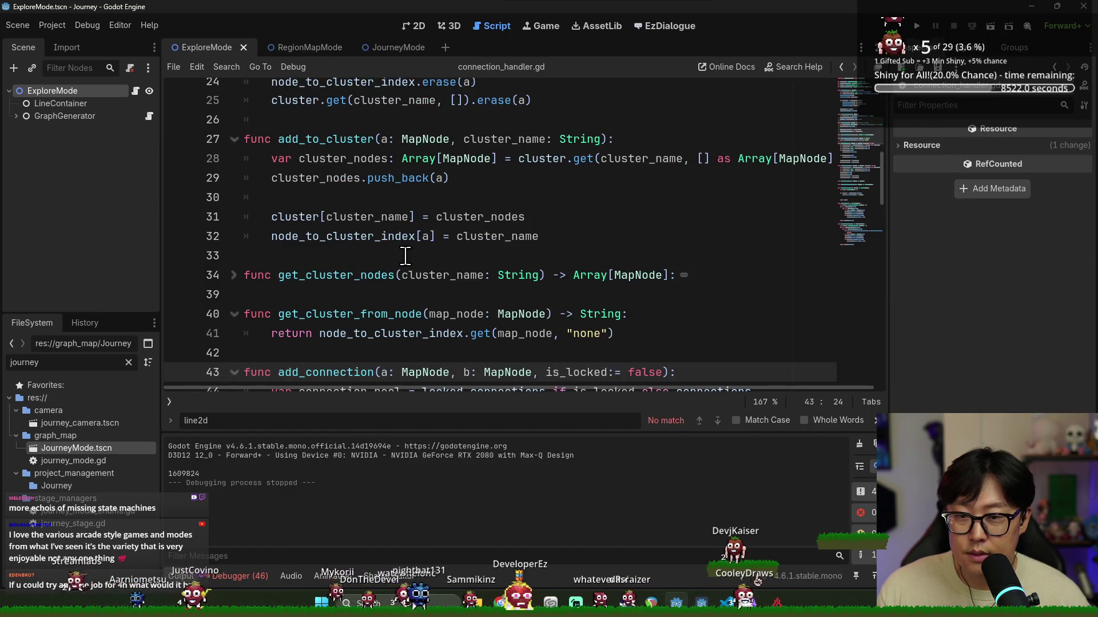
scroll(405, 255, up, 8)
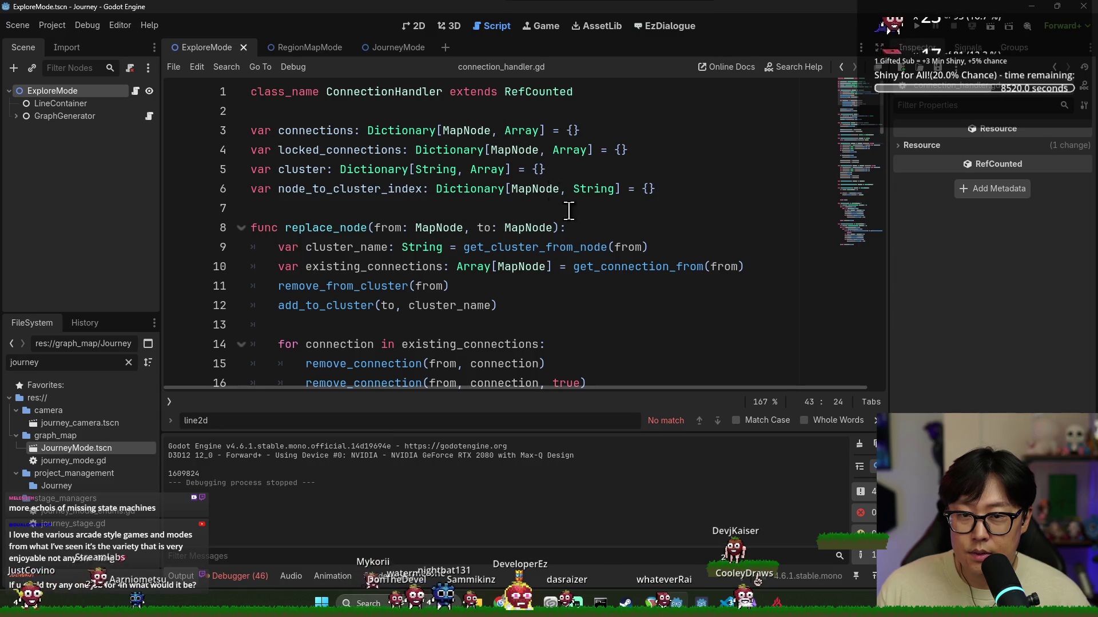
key(alt+Left)
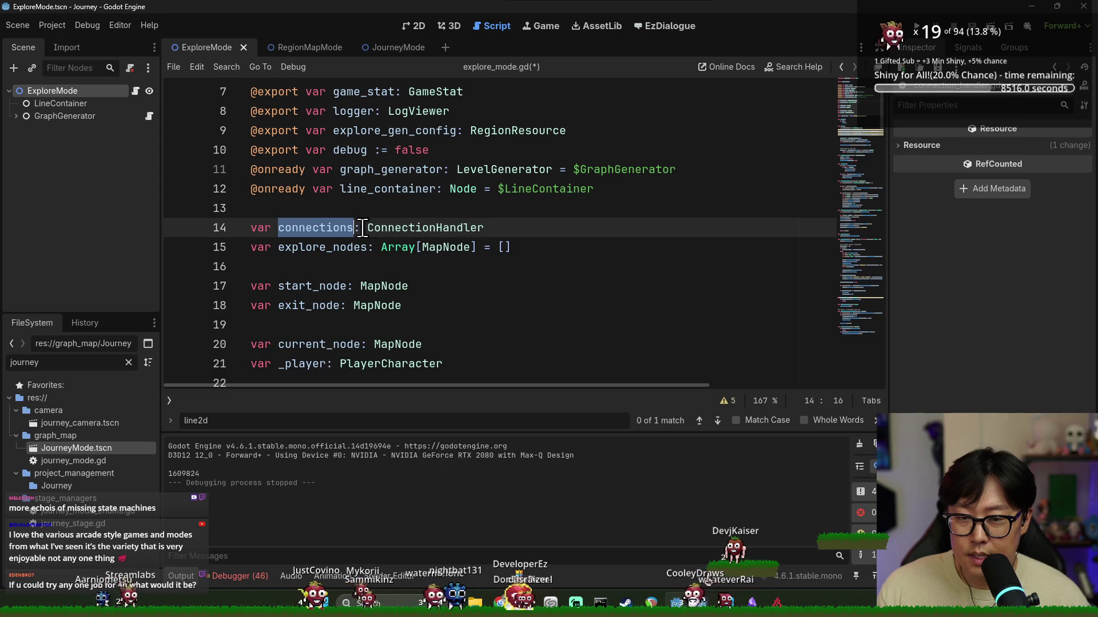
ctrl+click(400, 227)
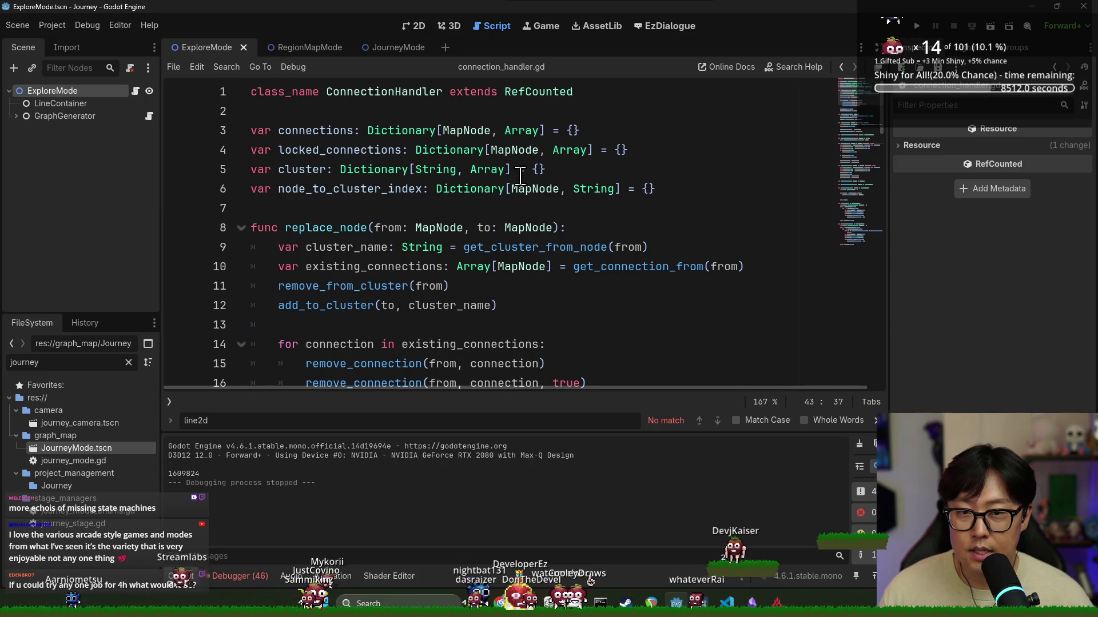
click(480, 209)
key(alt+Left)
scroll(355, 240, down, 2)
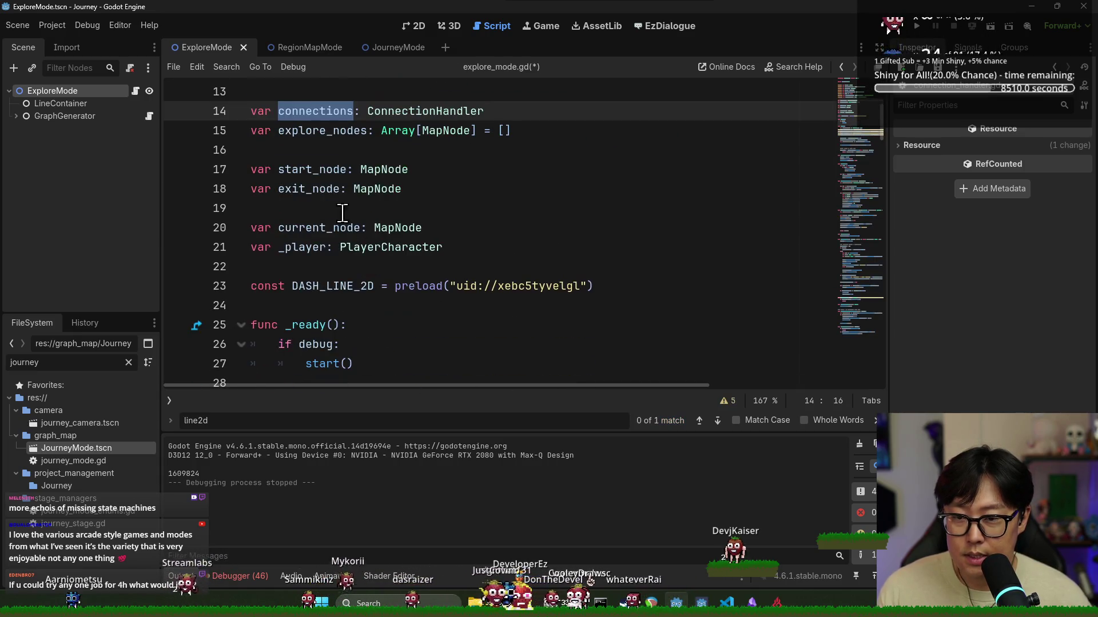
double_click(334, 130)
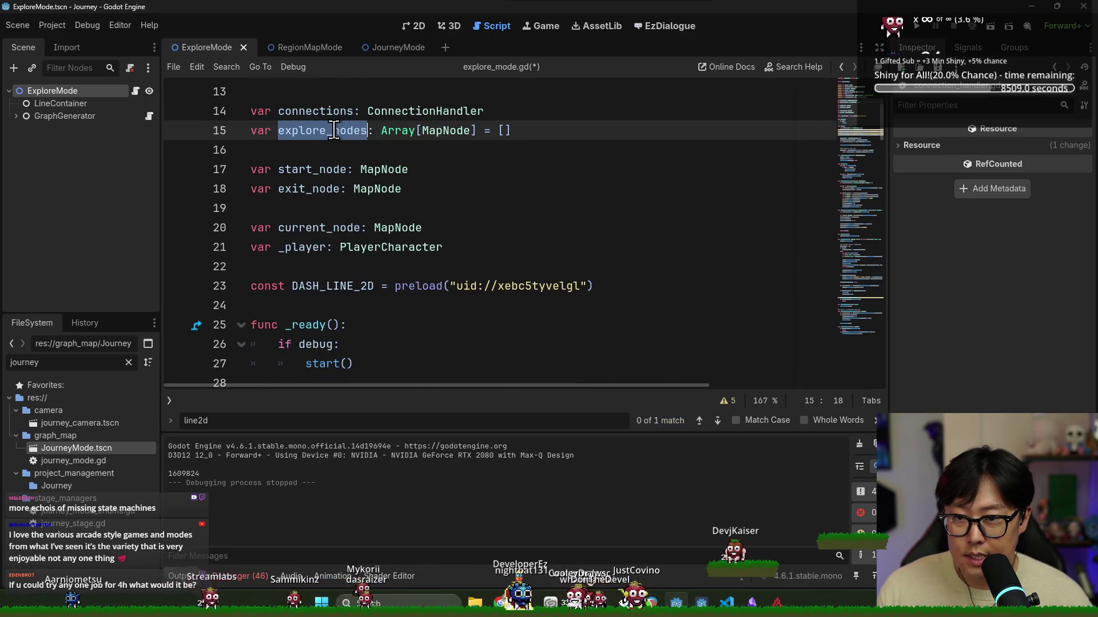
click(432, 190)
click(298, 114)
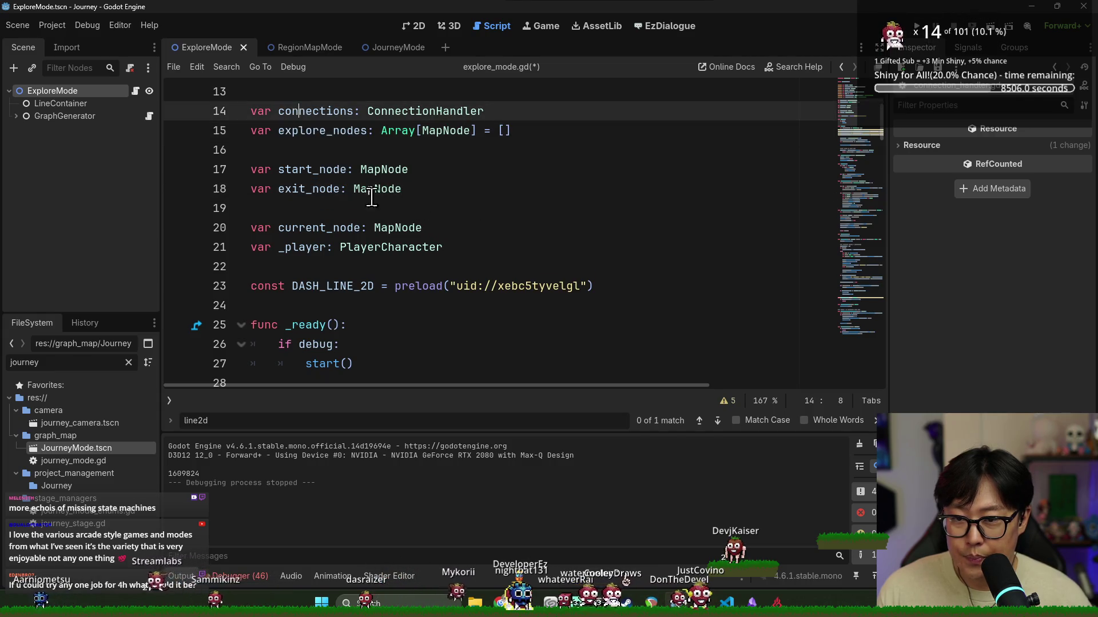
click(440, 230)
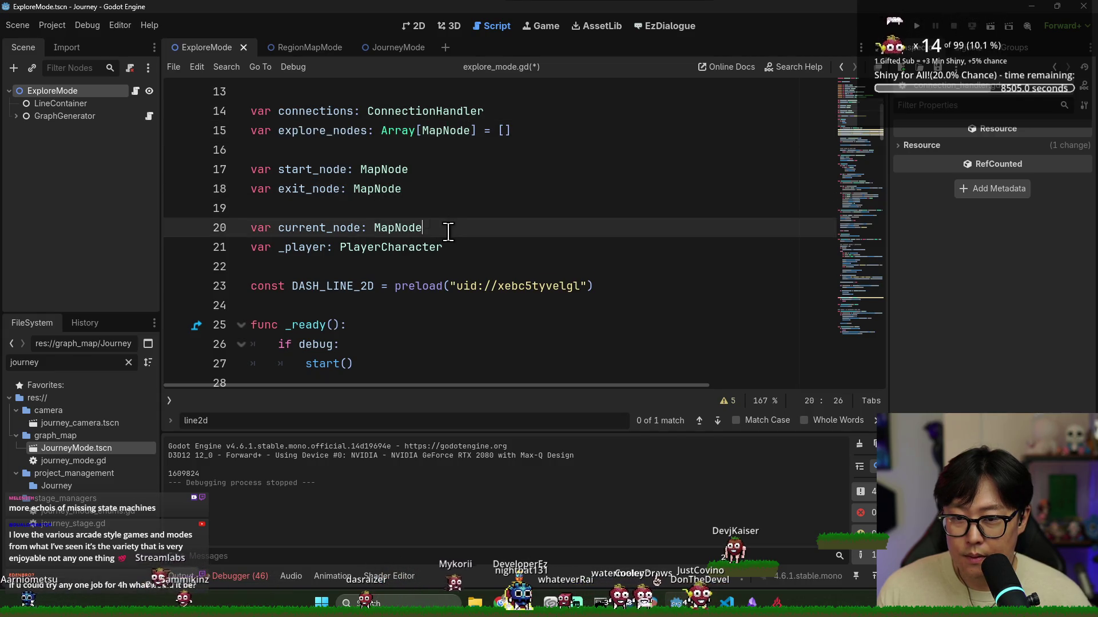
shift+click(280, 110)
scroll(475, 243, down, 10)
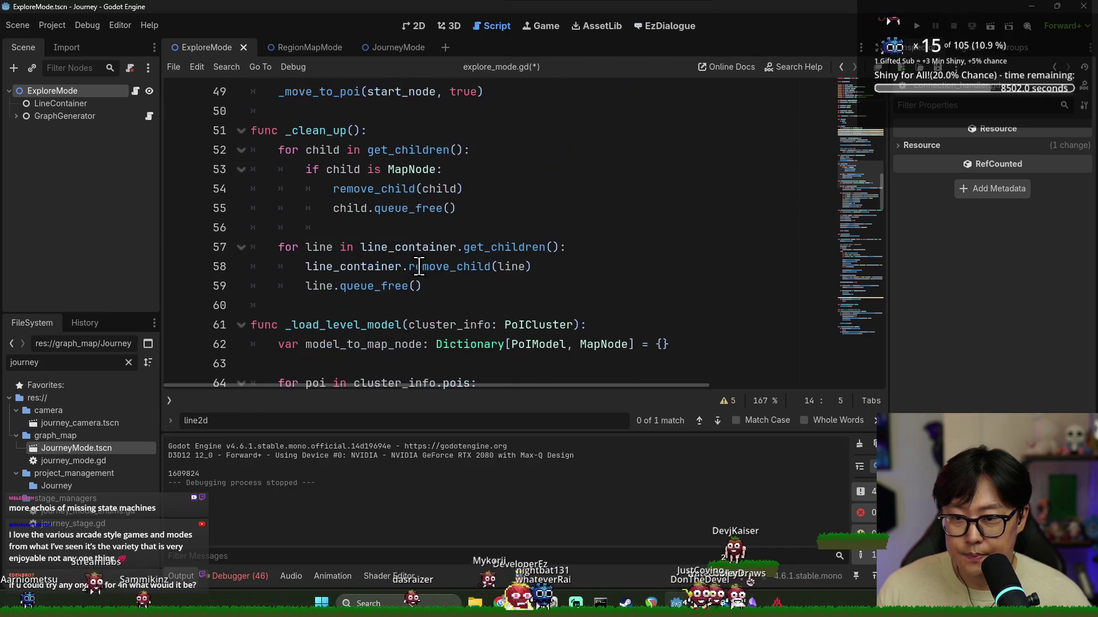
Paste the copied variable declarations into _clean_up and indent them
click(466, 297)
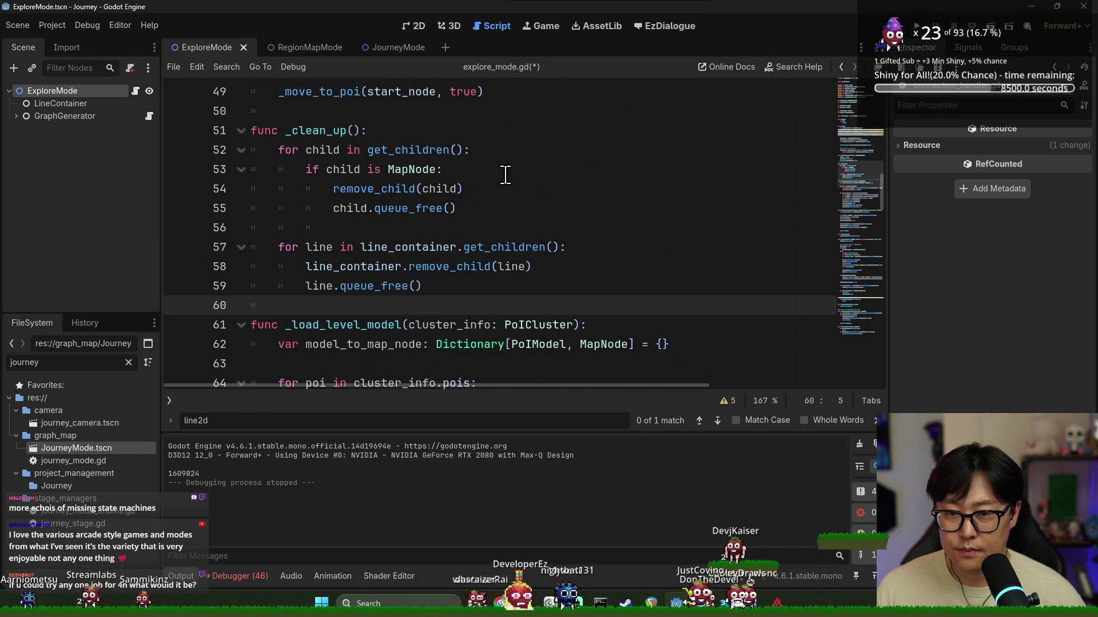
click(428, 133)
key(Return)
key(Return)
text(connections: ConnectionHandler var explore_nodes: Array[MapNode] = []  var start_node: MapNode var exit_node: MapNode  var current_node: MapNode)
shift+click(266, 191)
key(Tab)
Turn the connections declaration into connections = ConnectionHandler.new()
click(480, 206)
click(499, 170)
text(=)
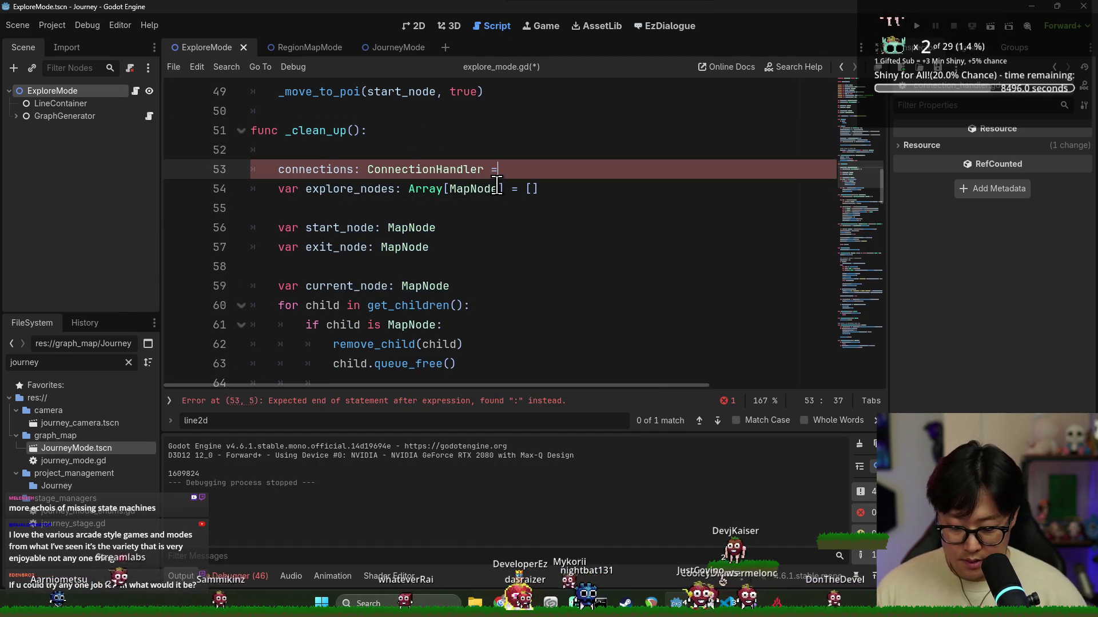
key(ctrl+shift+Left)
key(ctrl+shift+Left)
key(ctrl+shift+Left)
key(BackSpace)
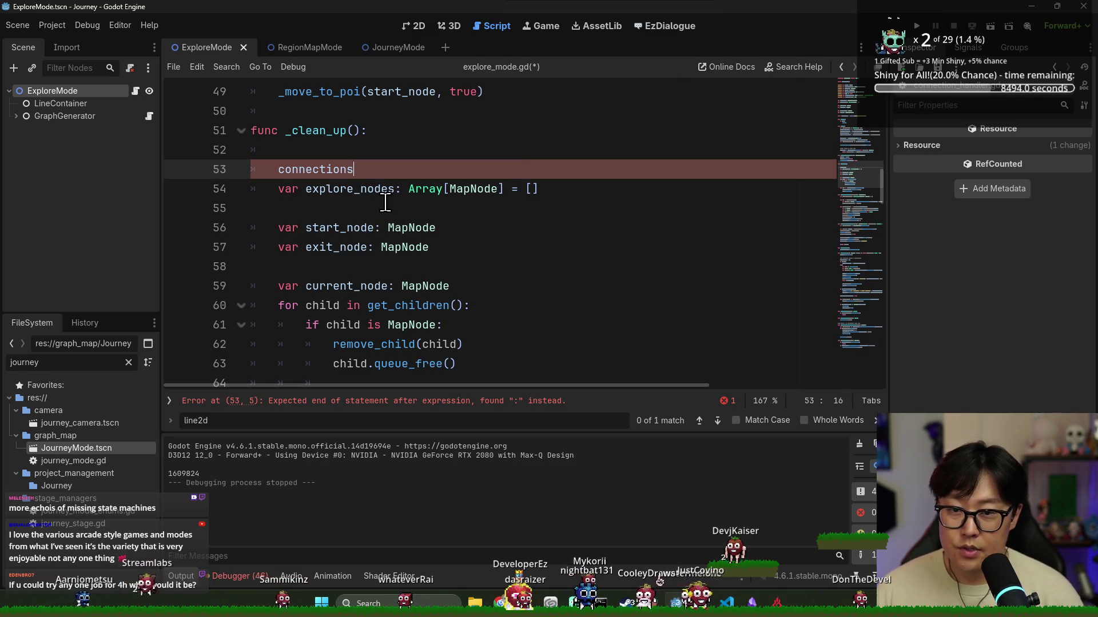
text( = Conn)
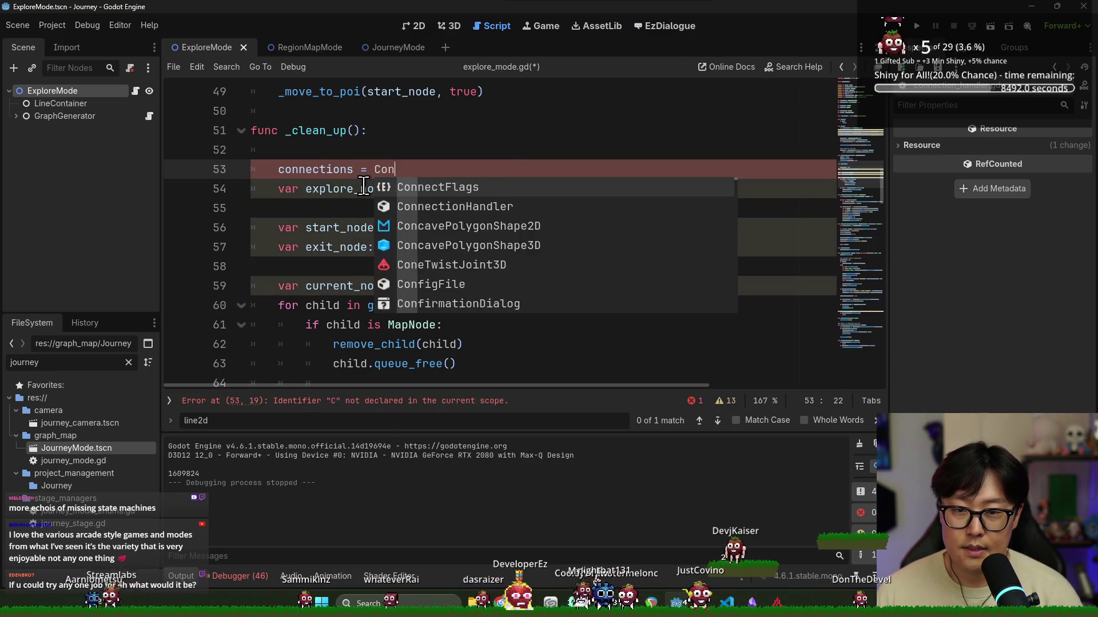
key(Down)
key(Return)
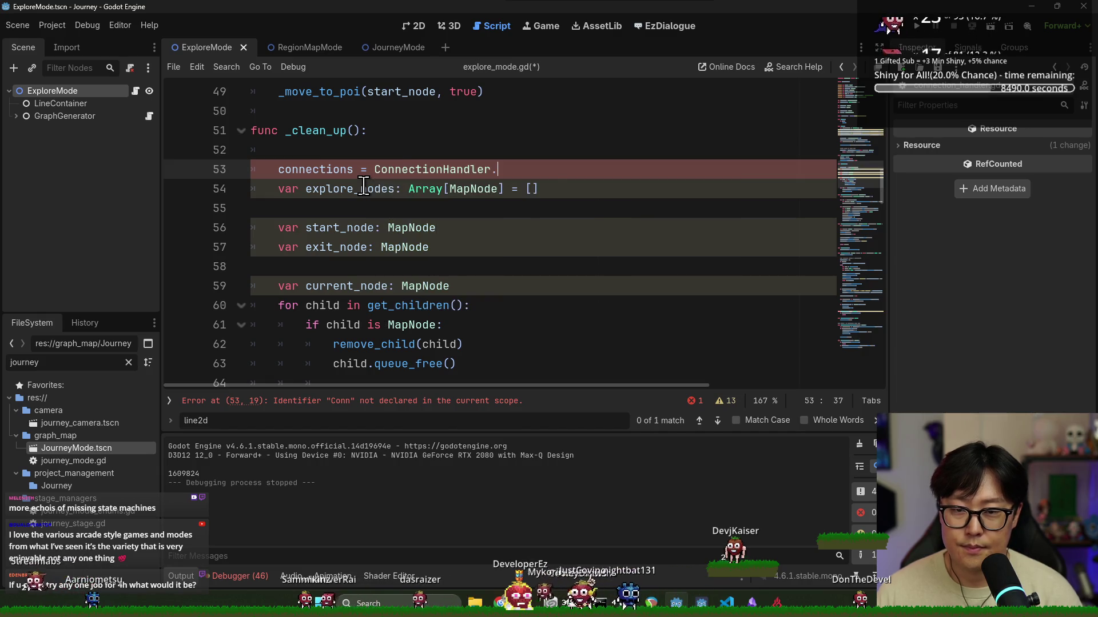
text(.n)
key(Return)
key(Return)
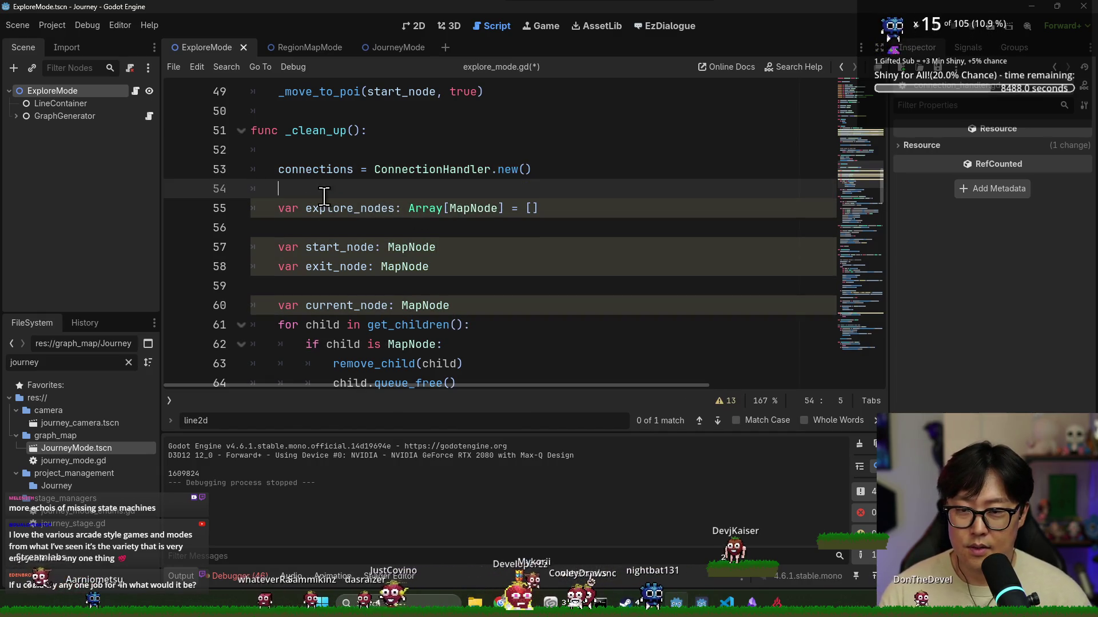
Check the MapNode key types in the ConnectionHandler script, then return to explore_mode.gd
double_click(417, 170)
ctrl+click(417, 171)
scroll(400, 195, up, 10)
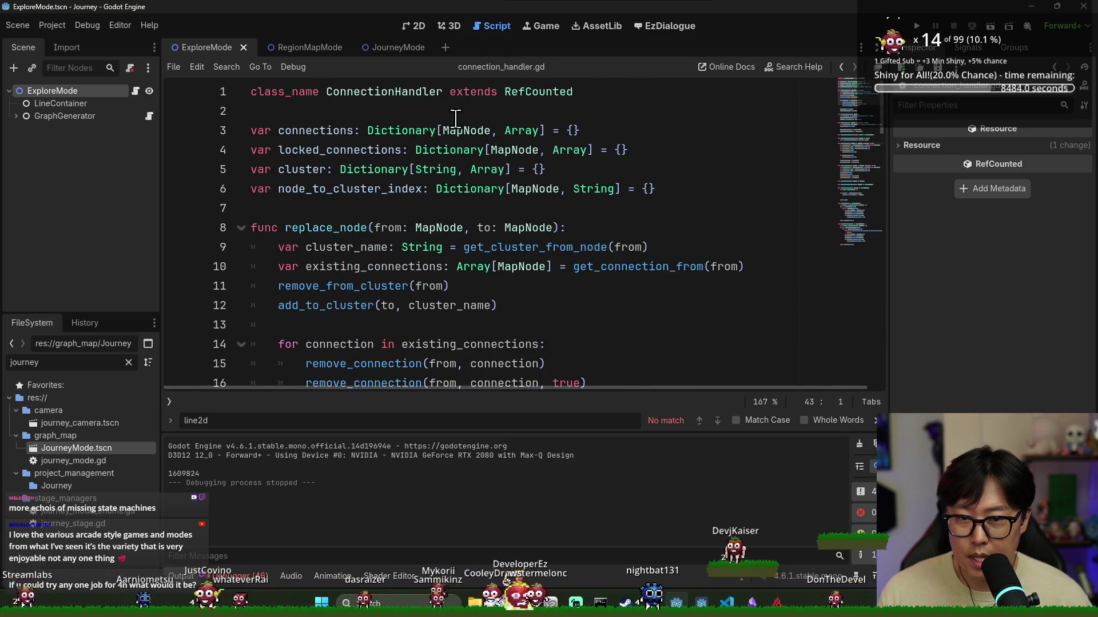
double_click(536, 187)
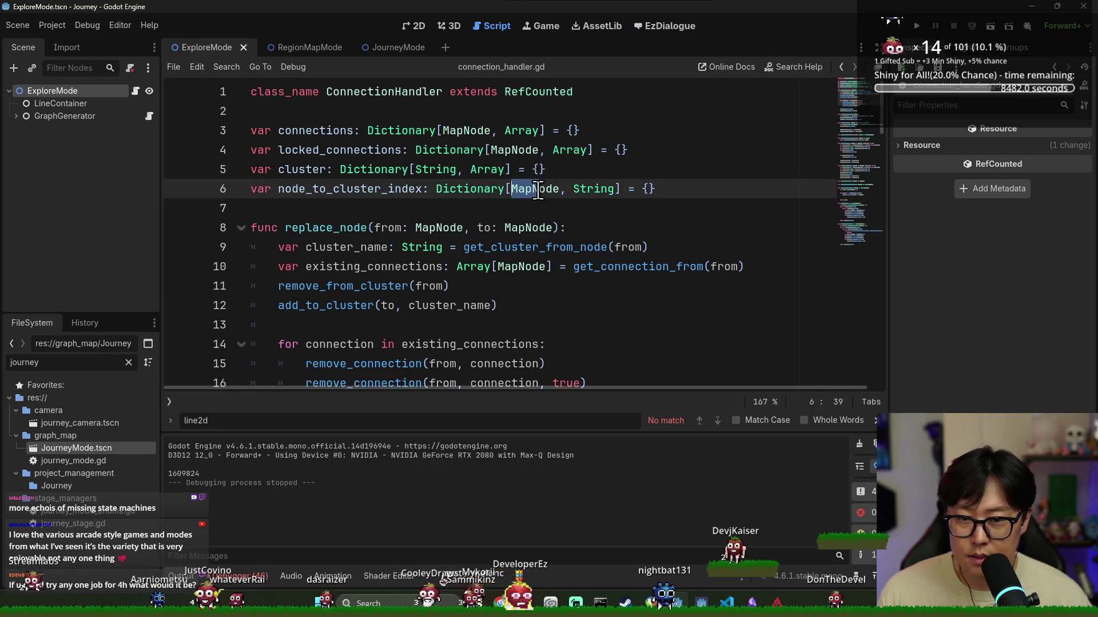
key(alt+Left)
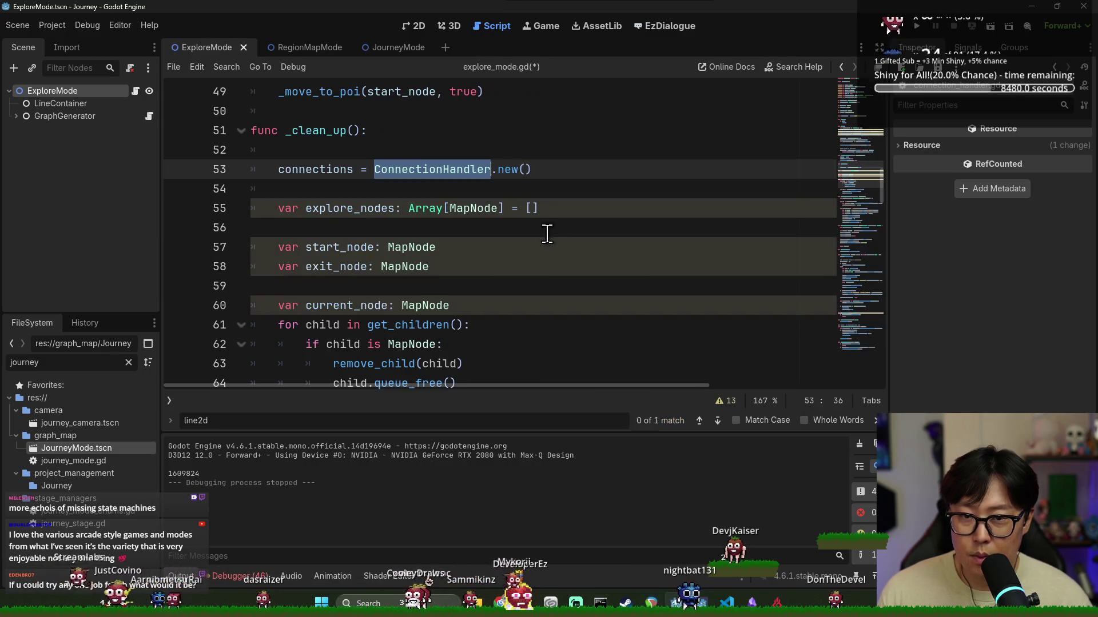
Strip var and the type annotation so explore_nodes resets to []
double_click(339, 170)
double_click(350, 208)
click(305, 208)
key(BackSpace)
key(BackSpace)
key(BackSpace)
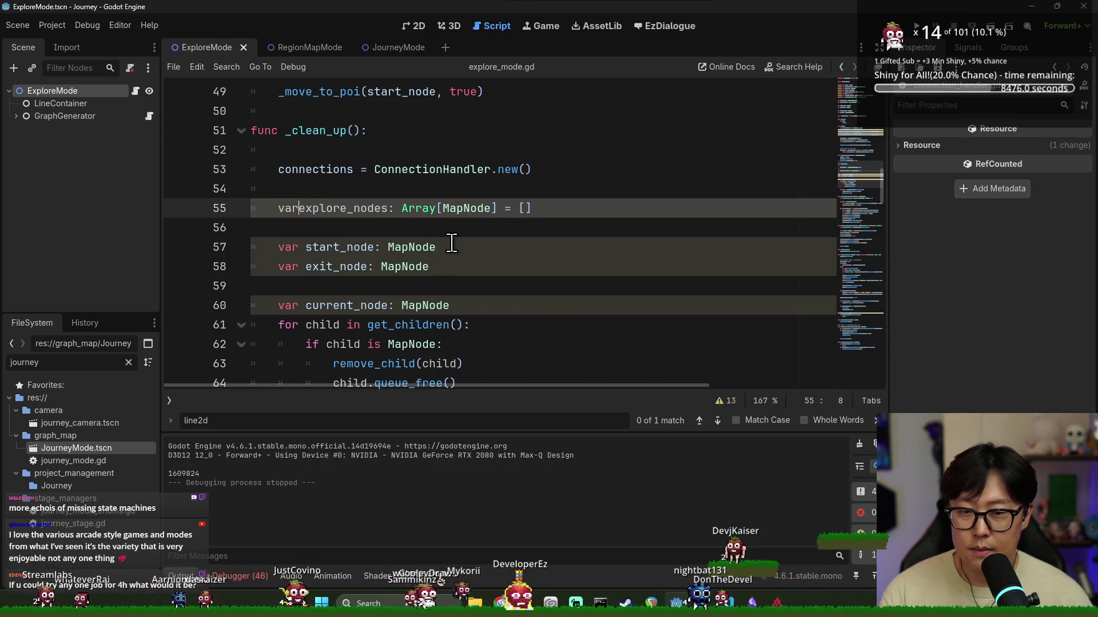
drag(371, 210, 486, 210)
key(BackSpace)
Tidy the start_node reset line and drop the MapNode type from exit_node
click(321, 247)
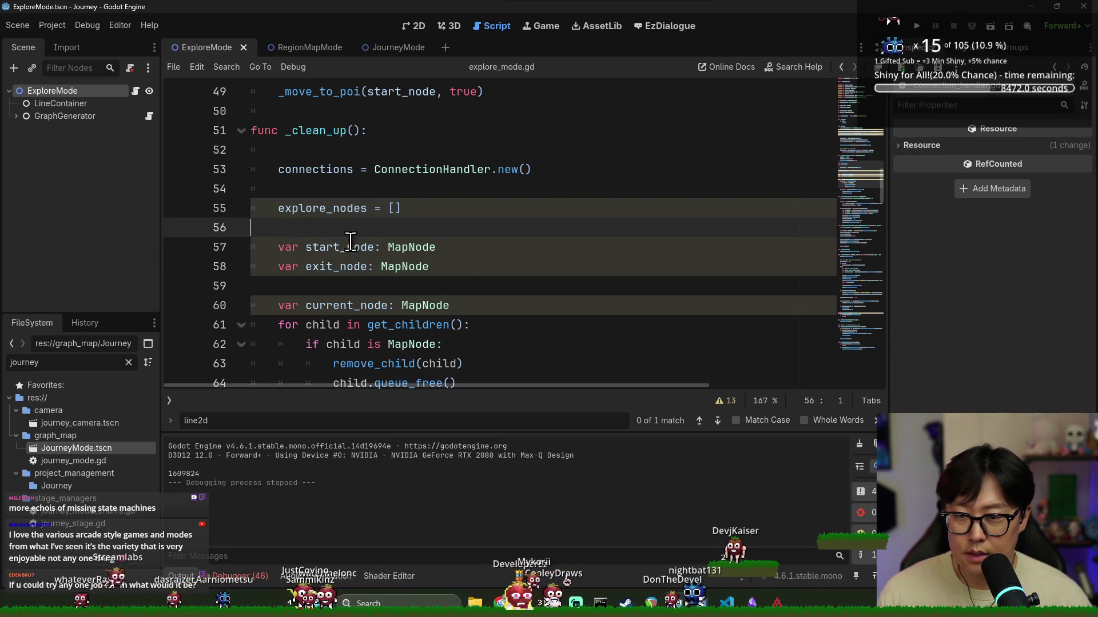
click(513, 247)
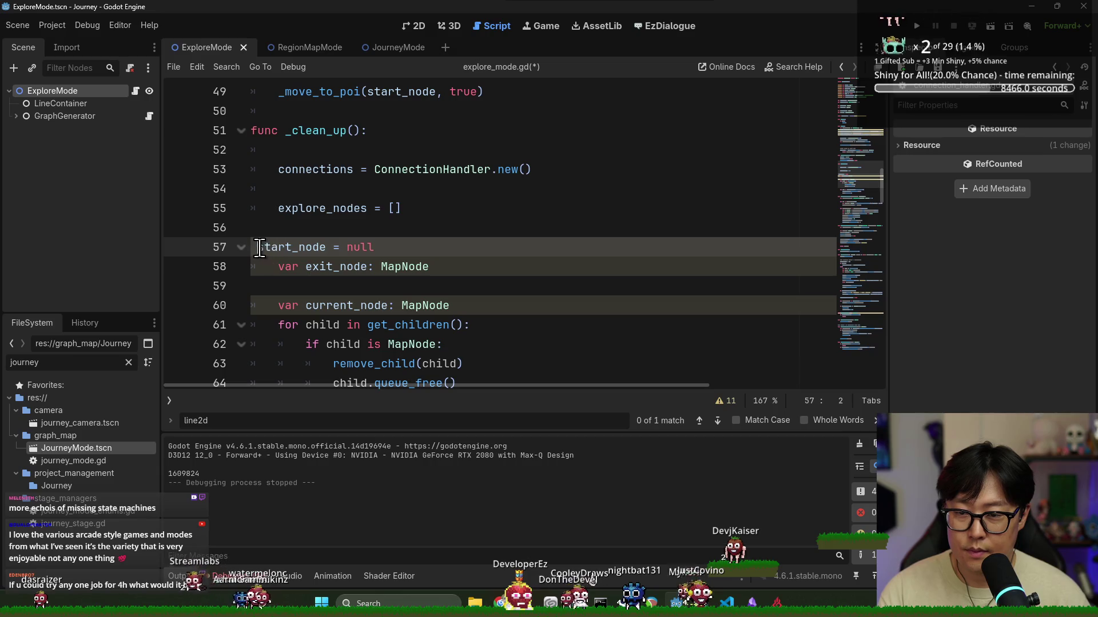
key(Tab)
key(Escape)
key(Up)
key(BackSpace)
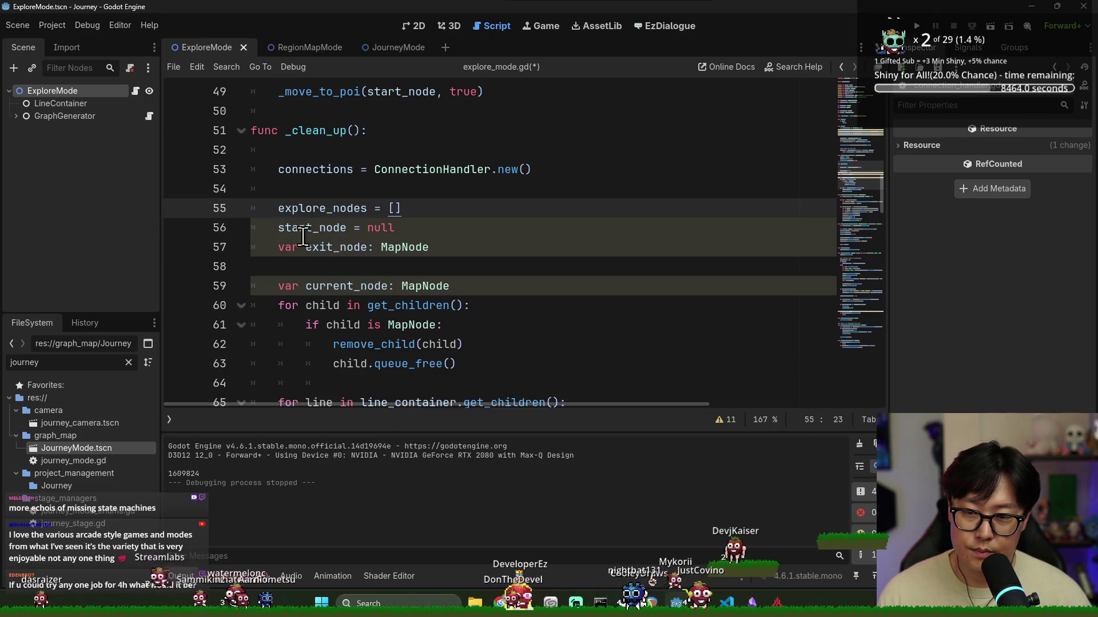
click(307, 247)
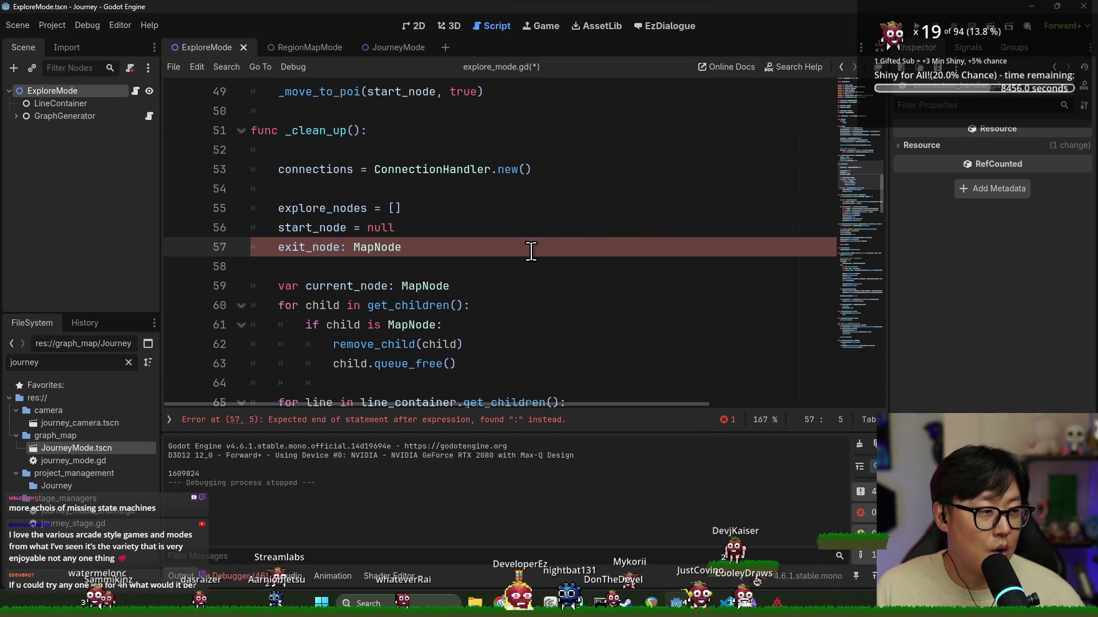
drag(401, 251, 347, 251)
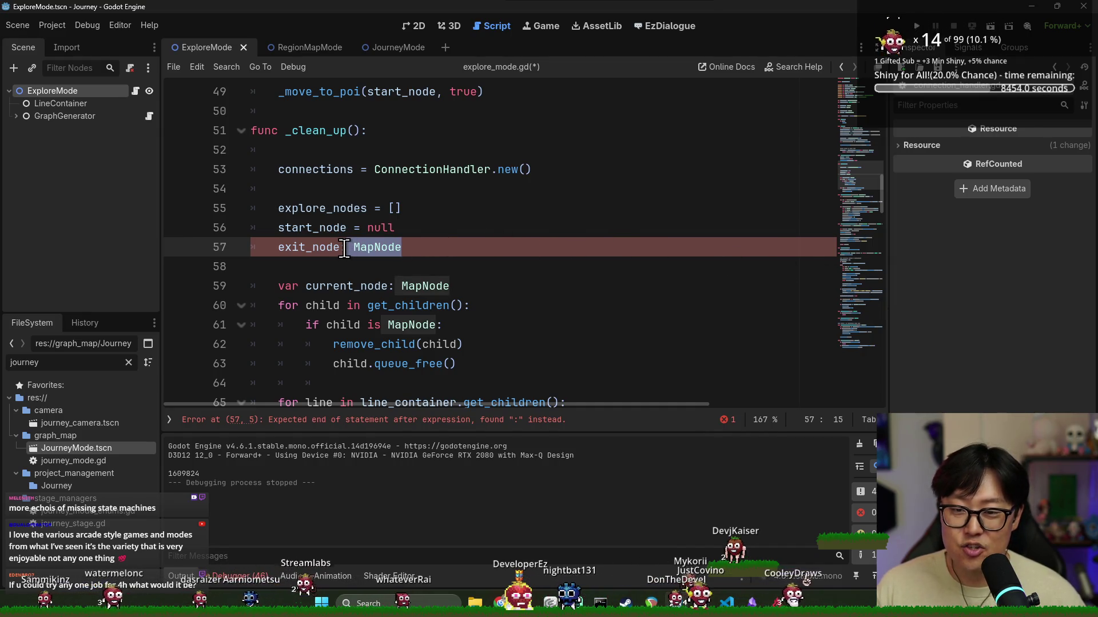
key(BackSpace)
key(BackSpace)
text(= null)
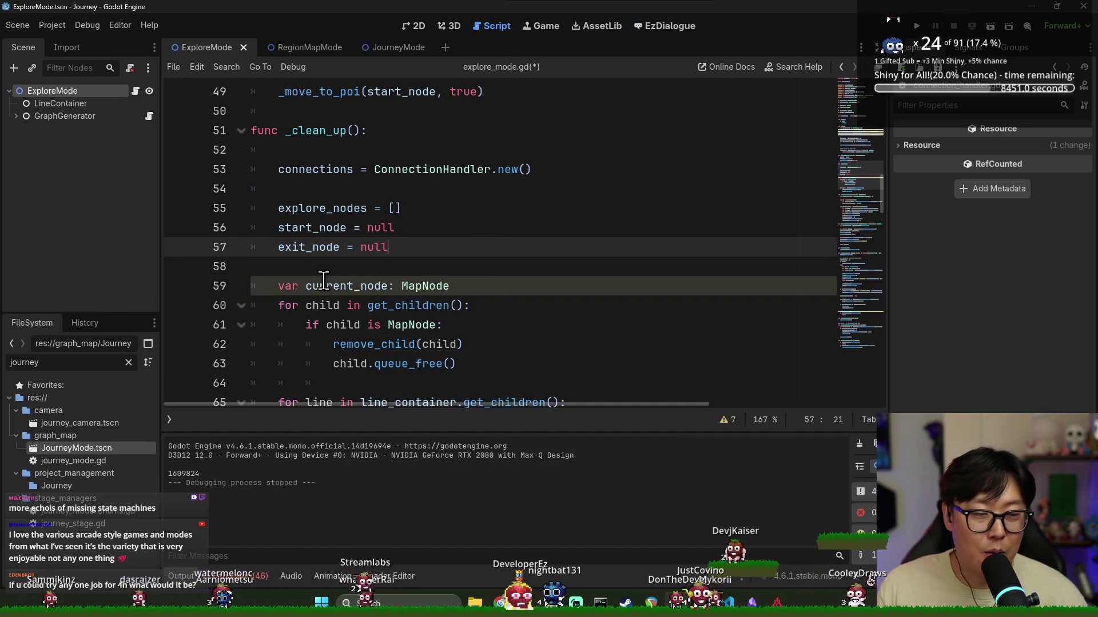
Change the current_node declaration to current_node = null and save the script
click(361, 267)
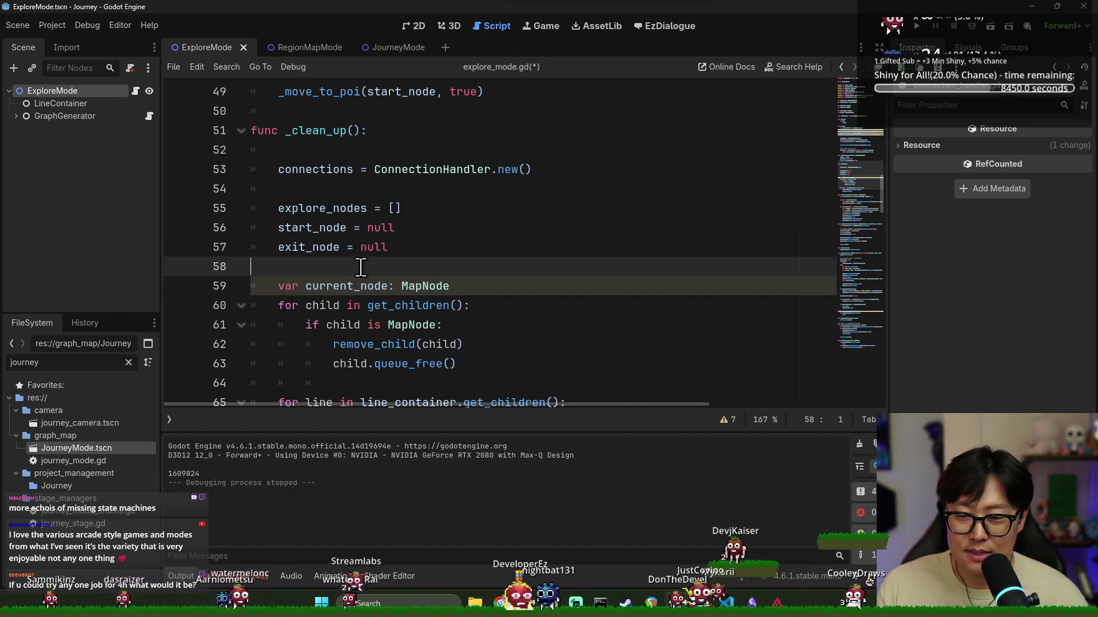
click(305, 287)
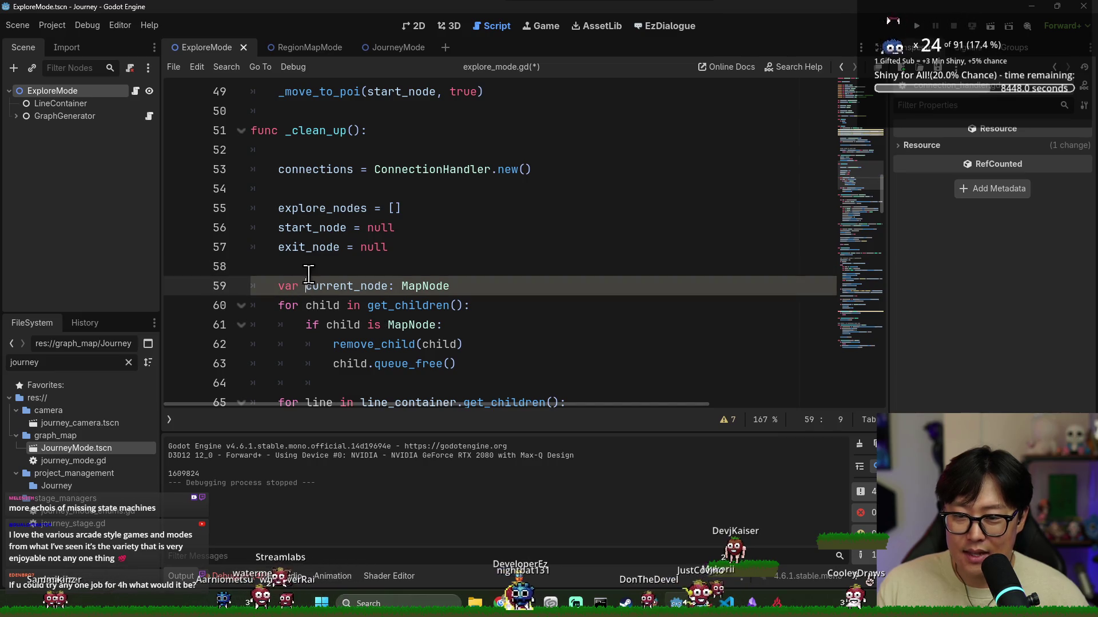
drag(309, 275, 305, 286)
key(BackSpace)
double_click(404, 266)
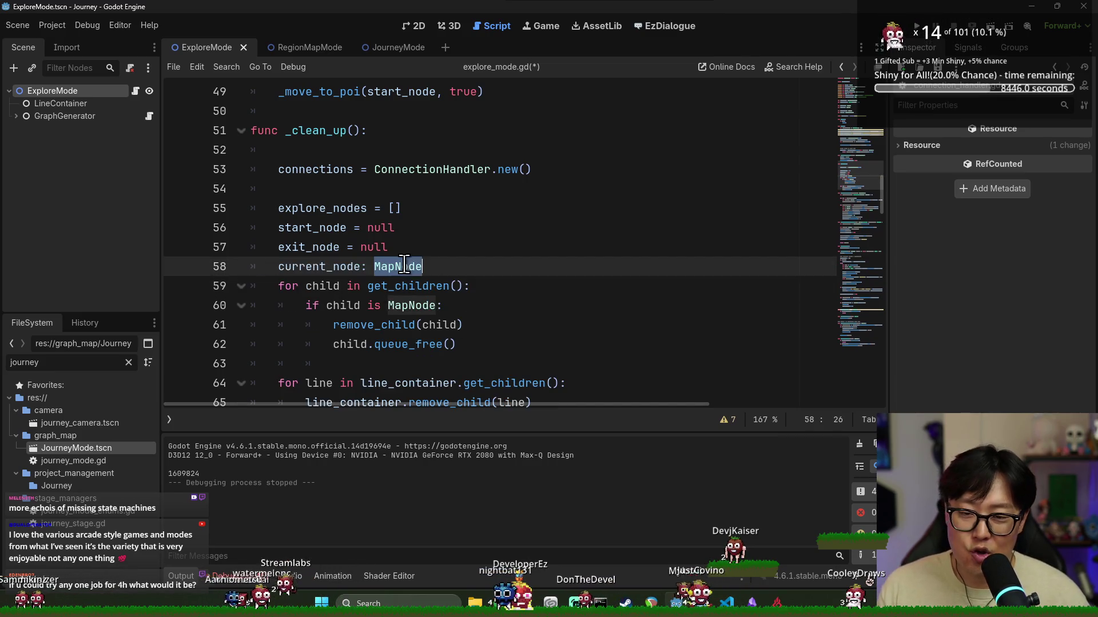
key(BackSpace)
key(BackSpace)
key(BackSpace)
text(= null)
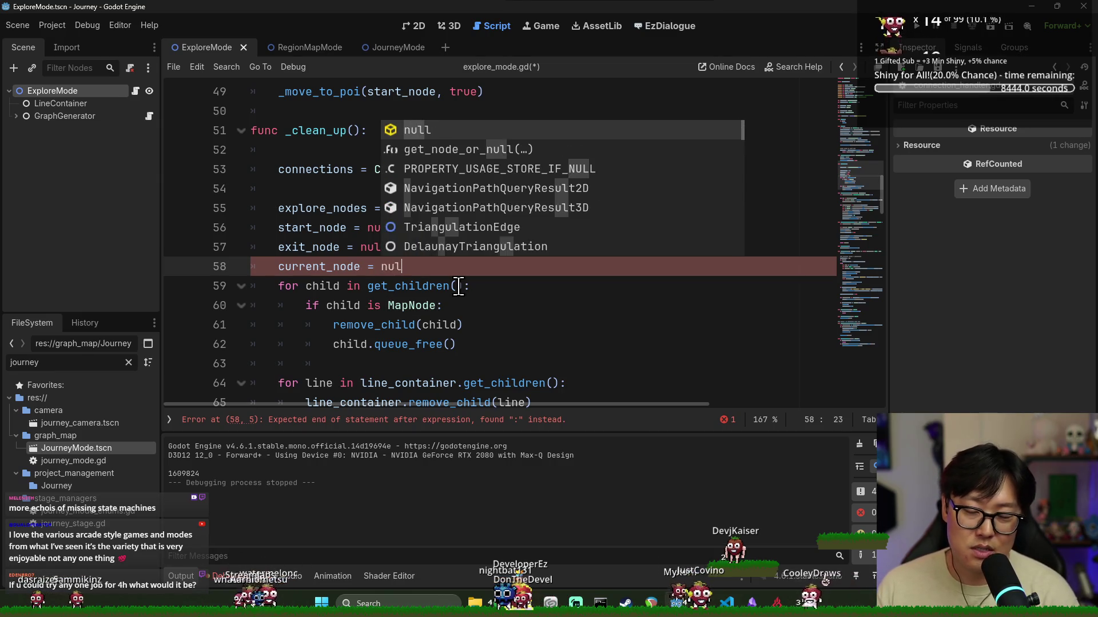
key(Return)
key(ctrl+s)
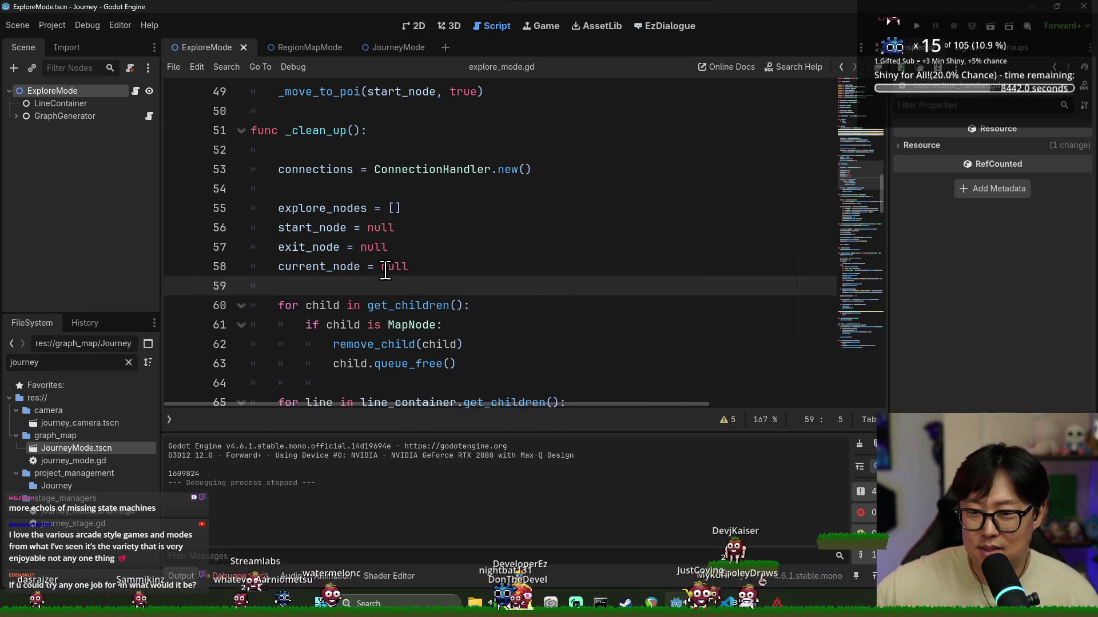
click(385, 268)
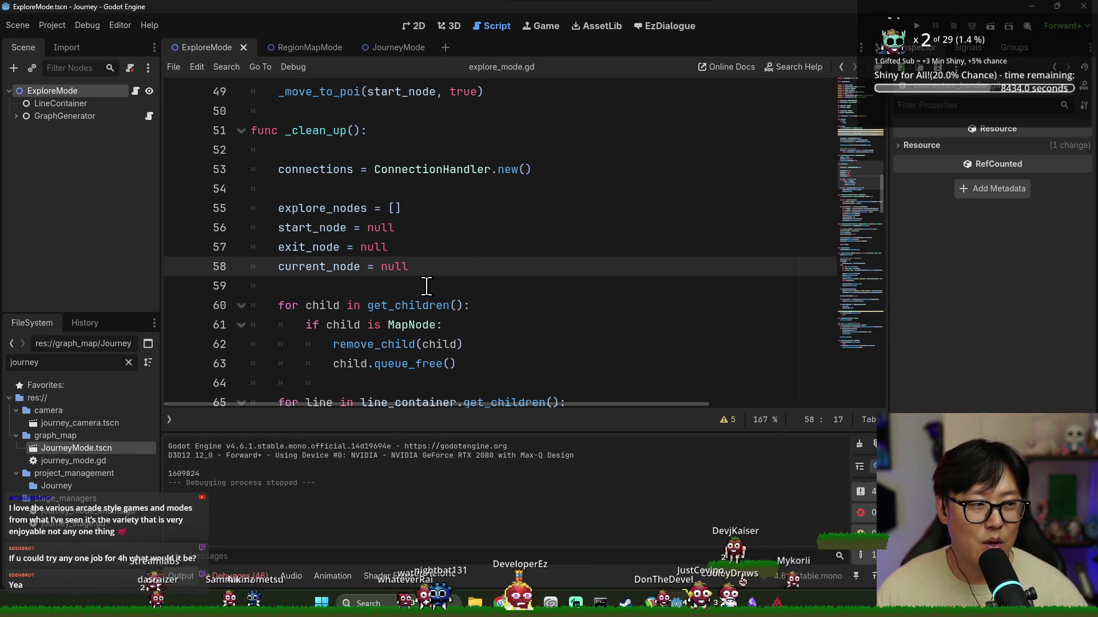
Delete the blank line after the connections statement and save the script
scroll(410, 284, down, 1)
mouse_move(400, 308)
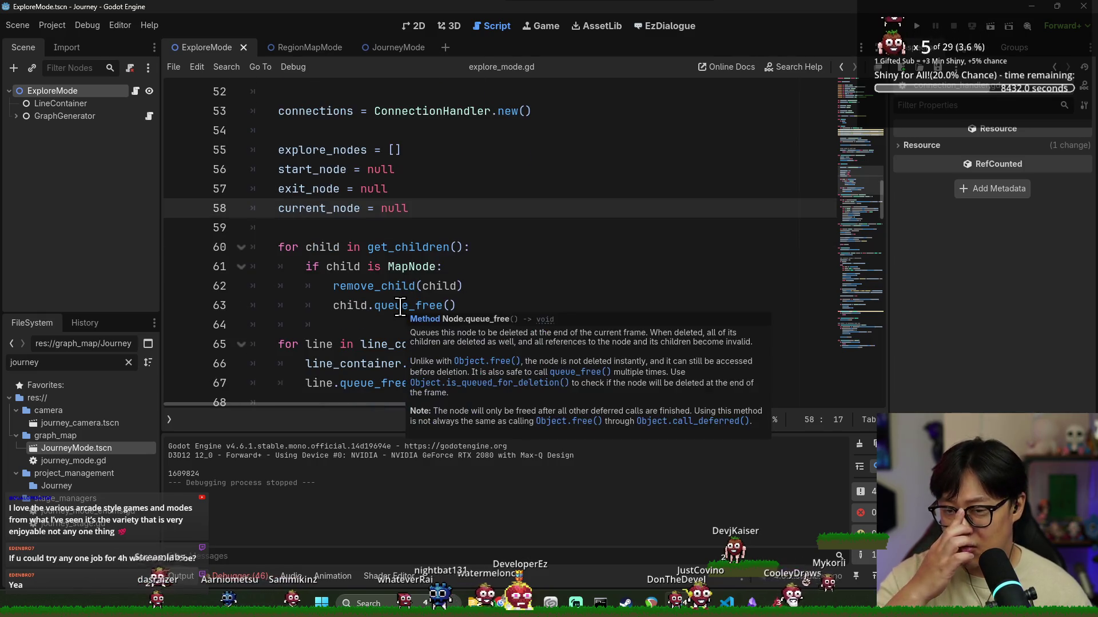
scroll(415, 273, down, 1)
scroll(400, 240, up, 1)
scroll(360, 238, up, 1)
click(324, 182)
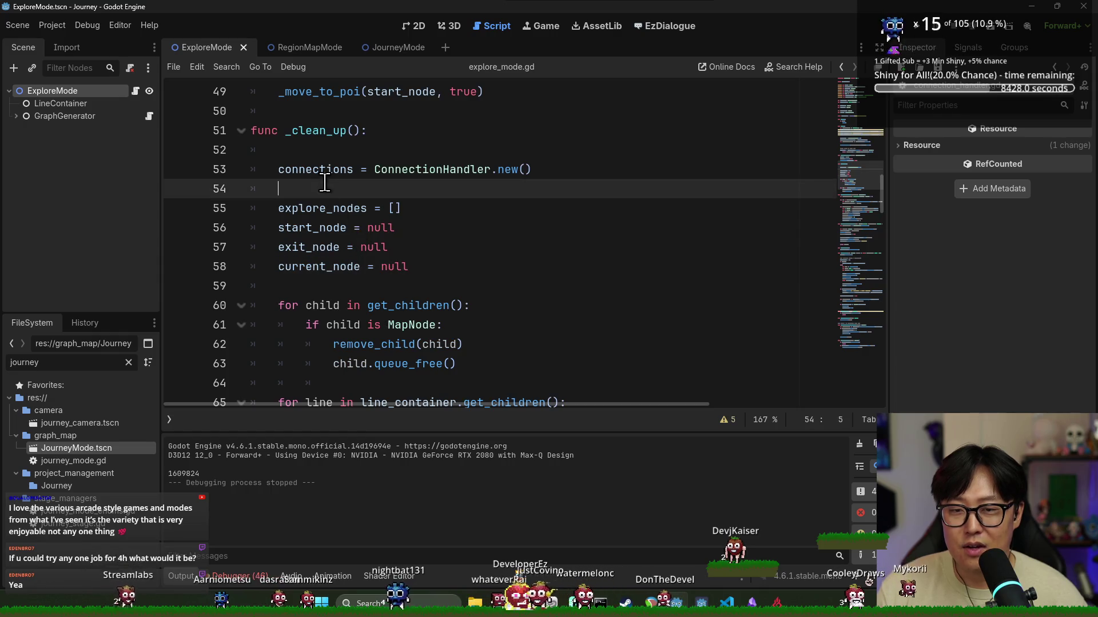
key(BackSpace)
key(BackSpace)
key(ctrl+s)
Delete the blank line under the func _clean_up() header, save, and review the function
click(298, 147)
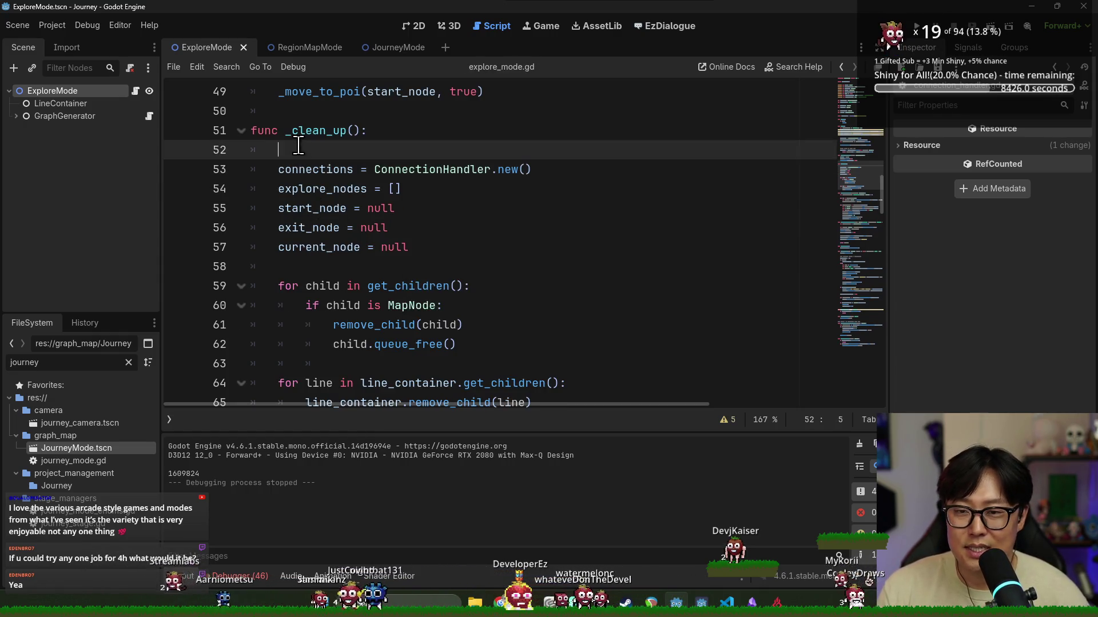
key(BackSpace)
key(ctrl+s)
scroll(471, 348, down, 5)
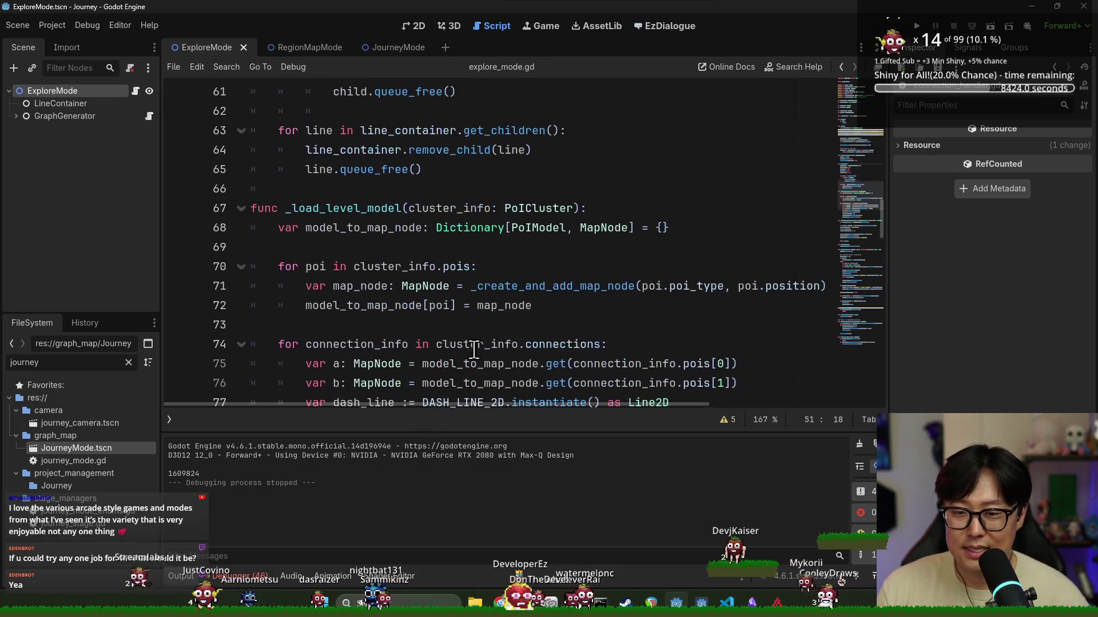
key(ctrl+s)
scroll(518, 353, down, 3)
scroll(532, 320, up, 10)
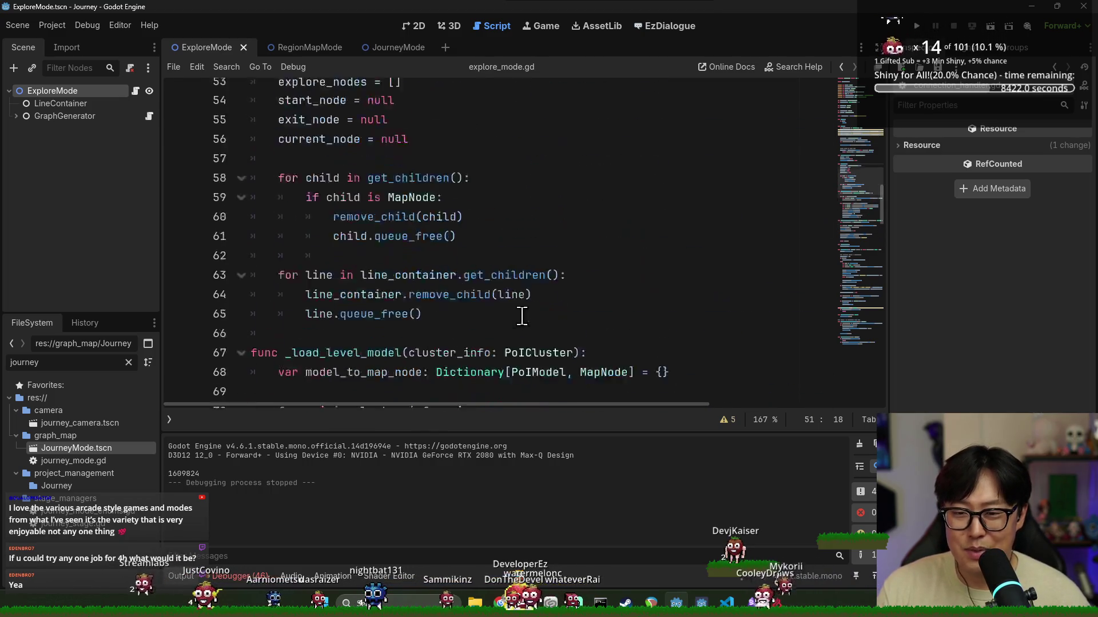
mouse_move(466, 275)
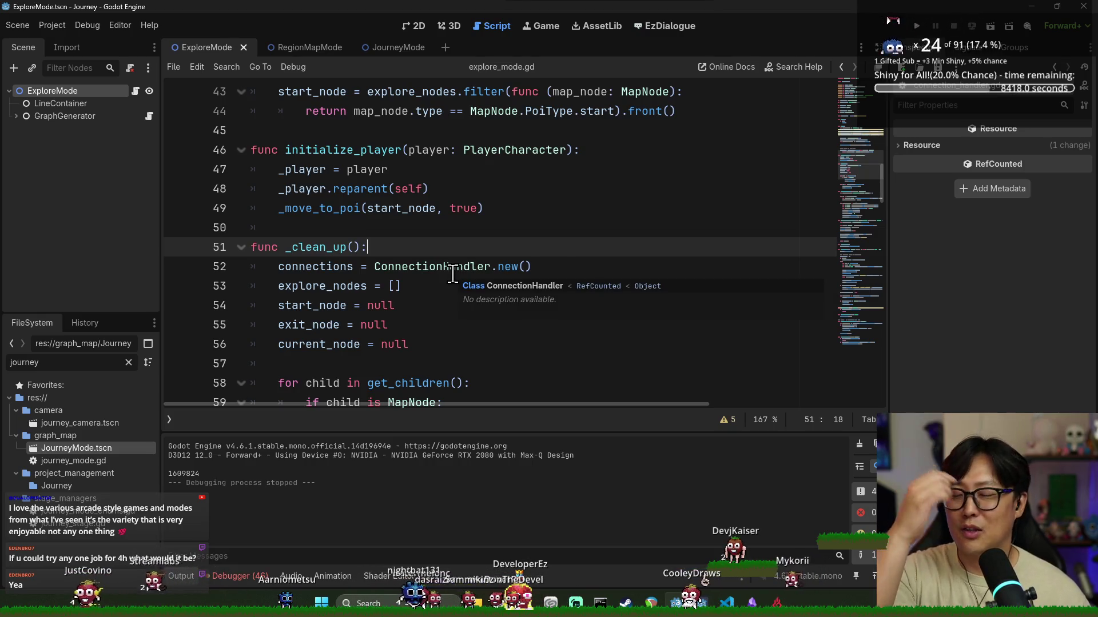
scroll(444, 281, down, 3)
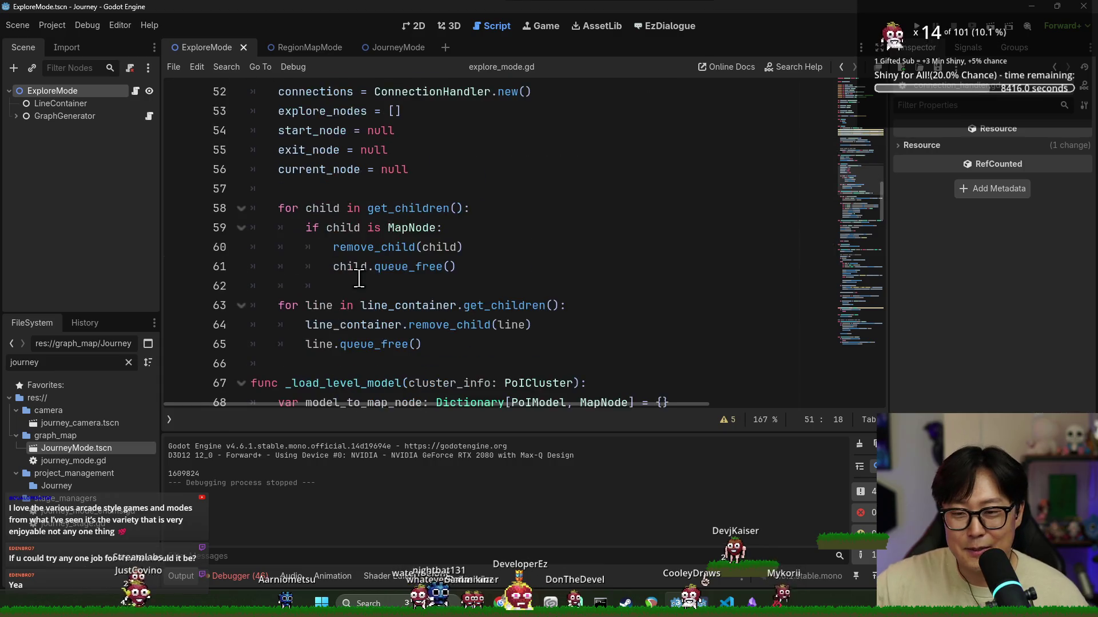
scroll(429, 251, up, 2)
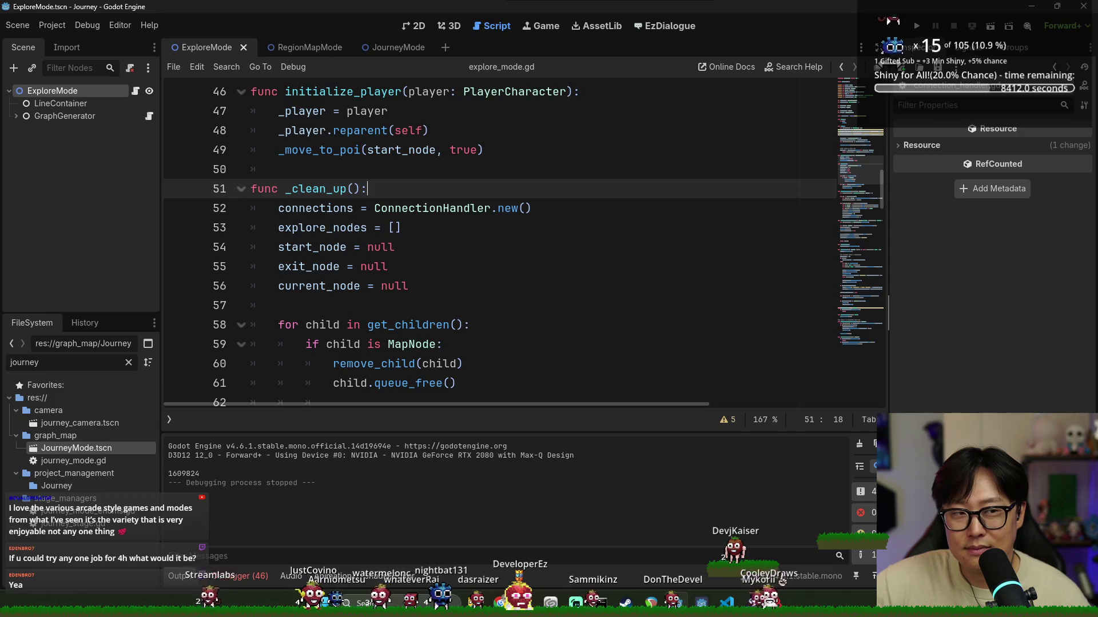
Run the game, graph Orphan Nodes in Debugger > Monitors, and start a new game
key(F5)
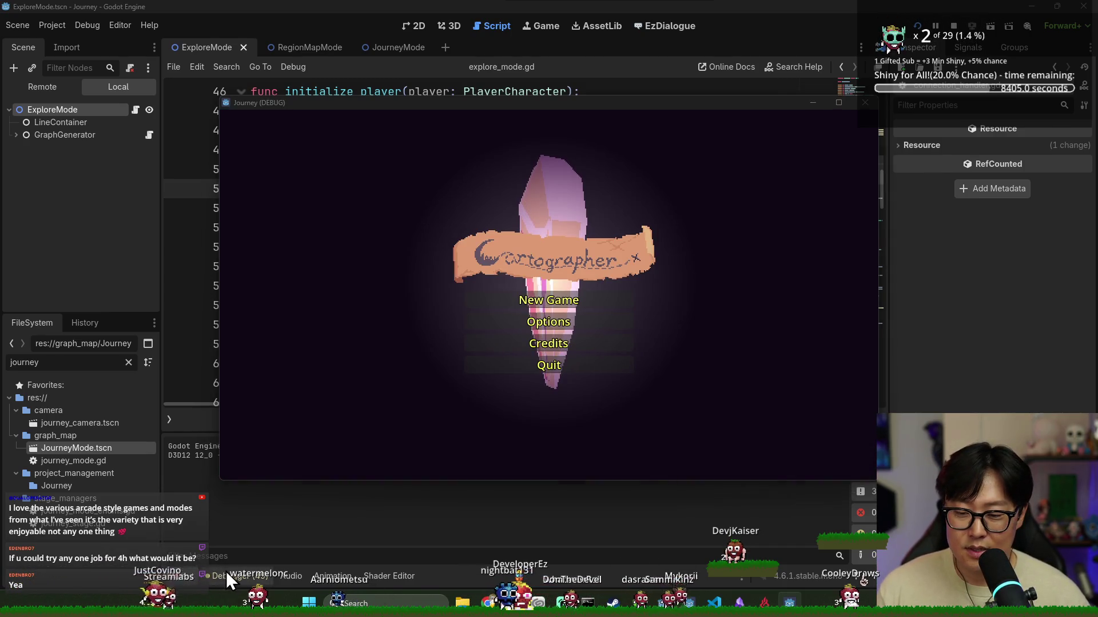
click(225, 575)
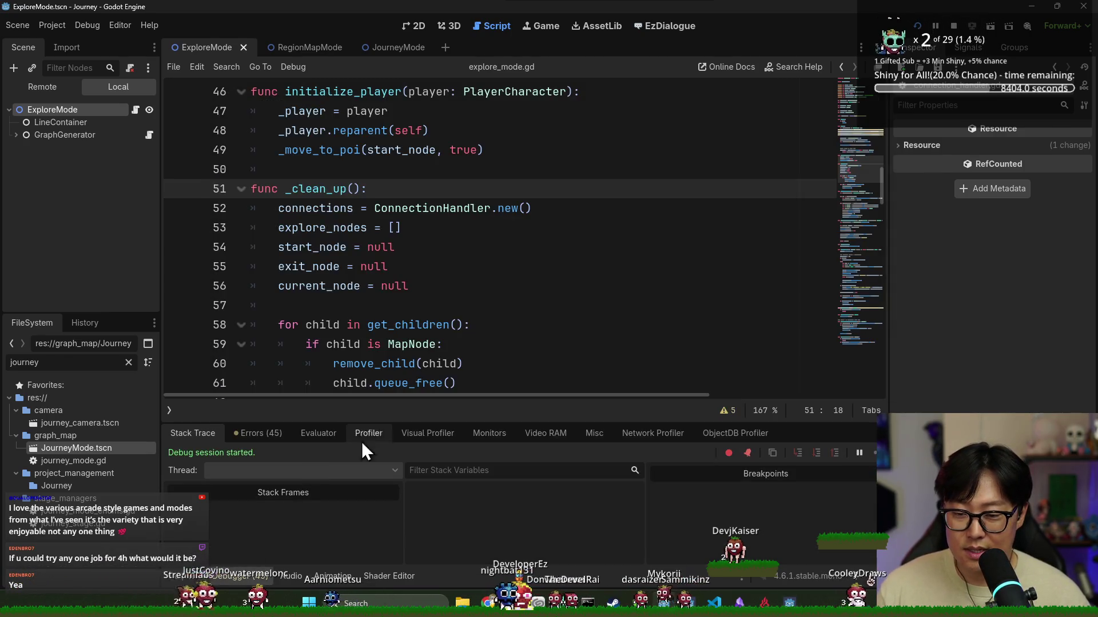
click(493, 437)
scroll(228, 526, down, 5)
click(229, 526)
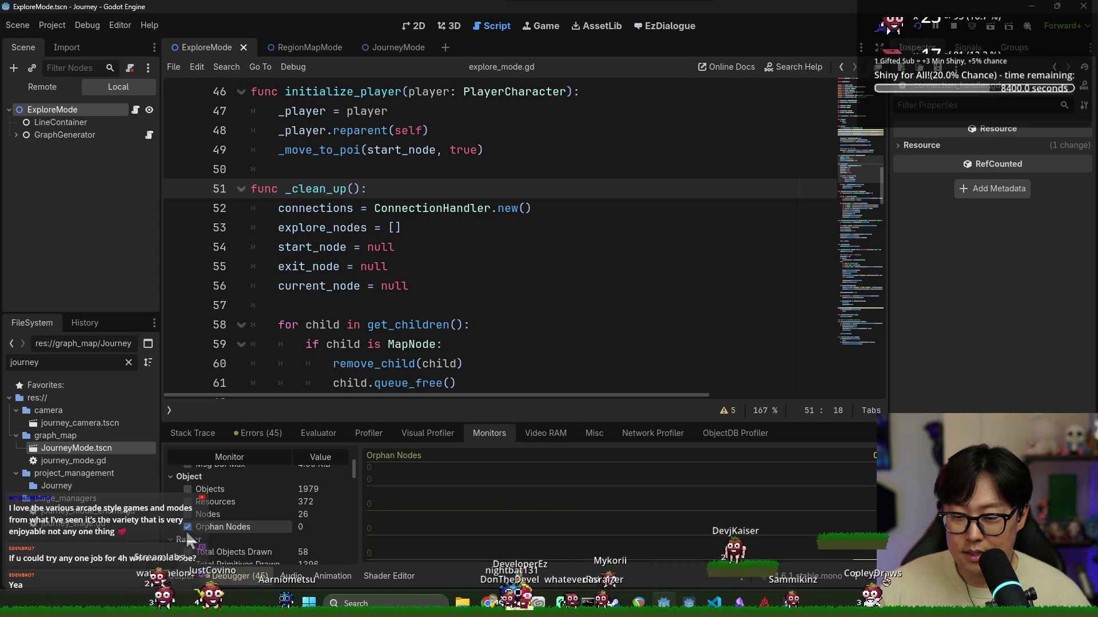
key(alt+Tab)
click(550, 304)
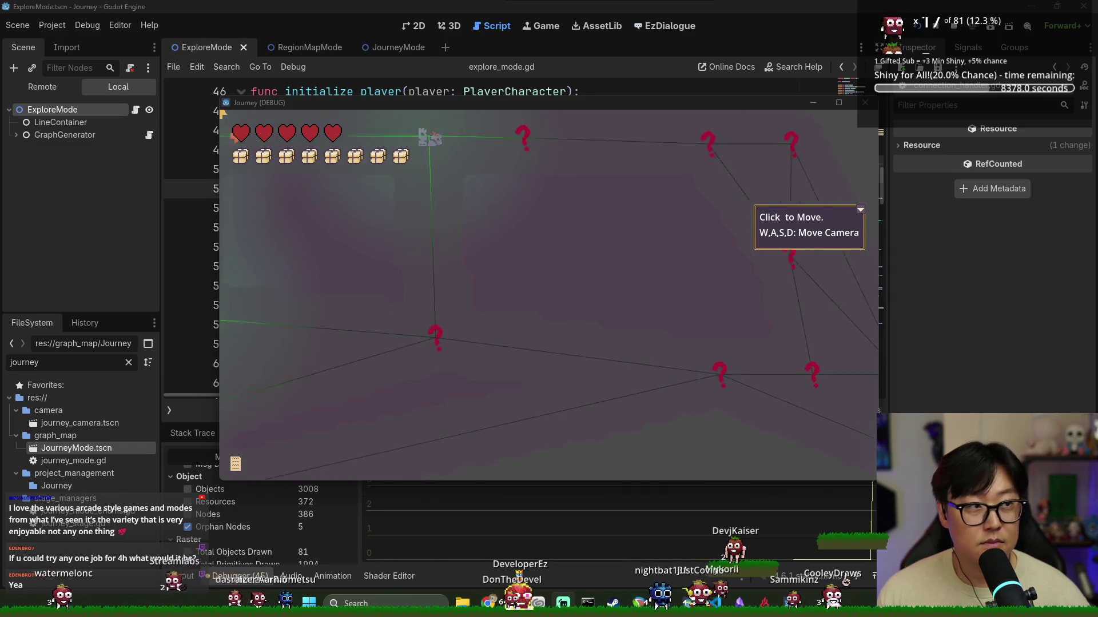
Travel to the rest node, pick the Healthy Diet upgrade, and choose Search
key(alt+Tab)
click(871, 228)
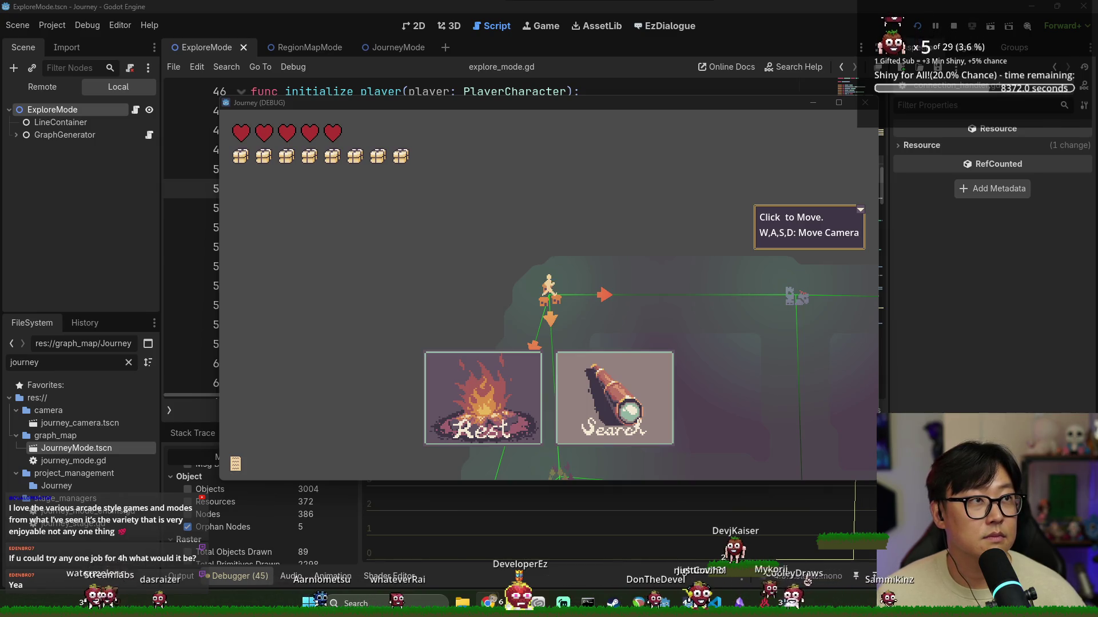
click(605, 293)
click(752, 300)
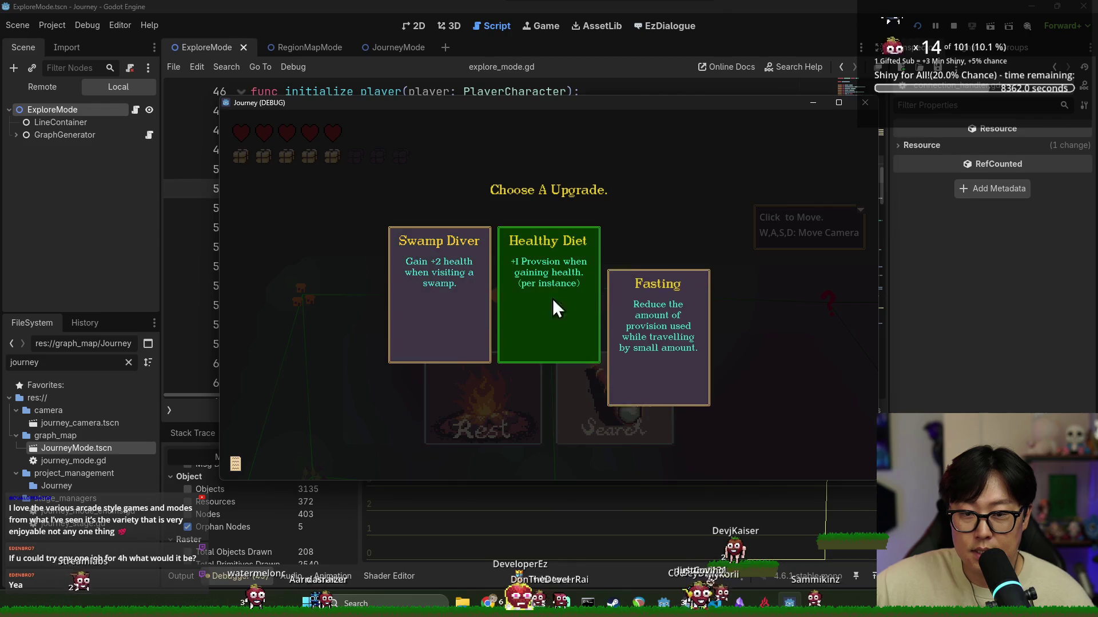
click(567, 290)
click(599, 383)
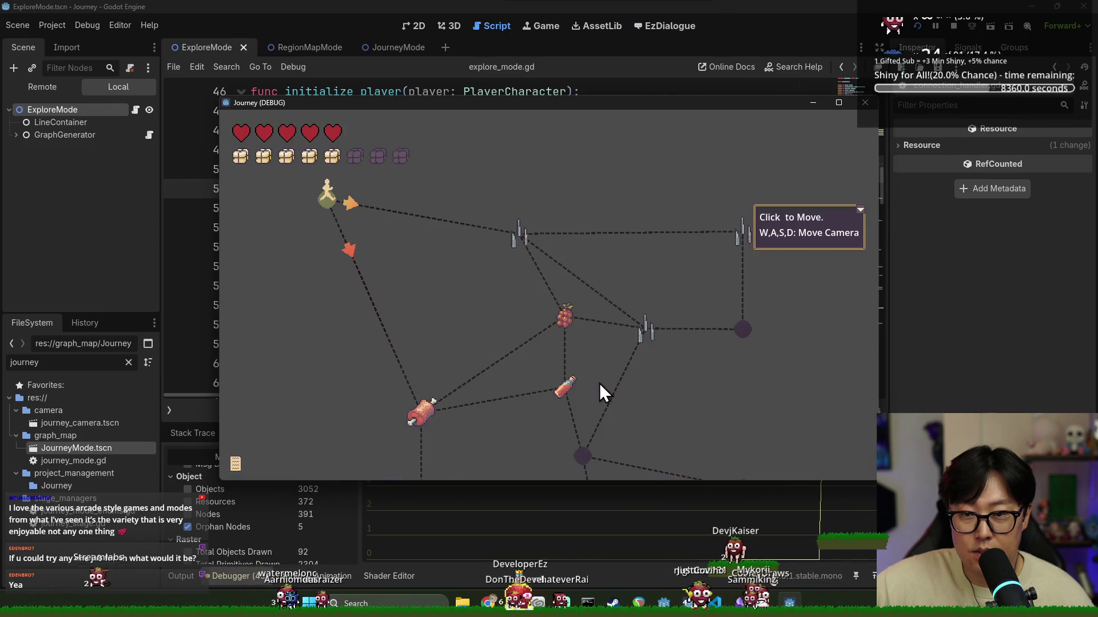
Walk the explore map past the bottle node and collapse the movement help box
key(s)
key(w)
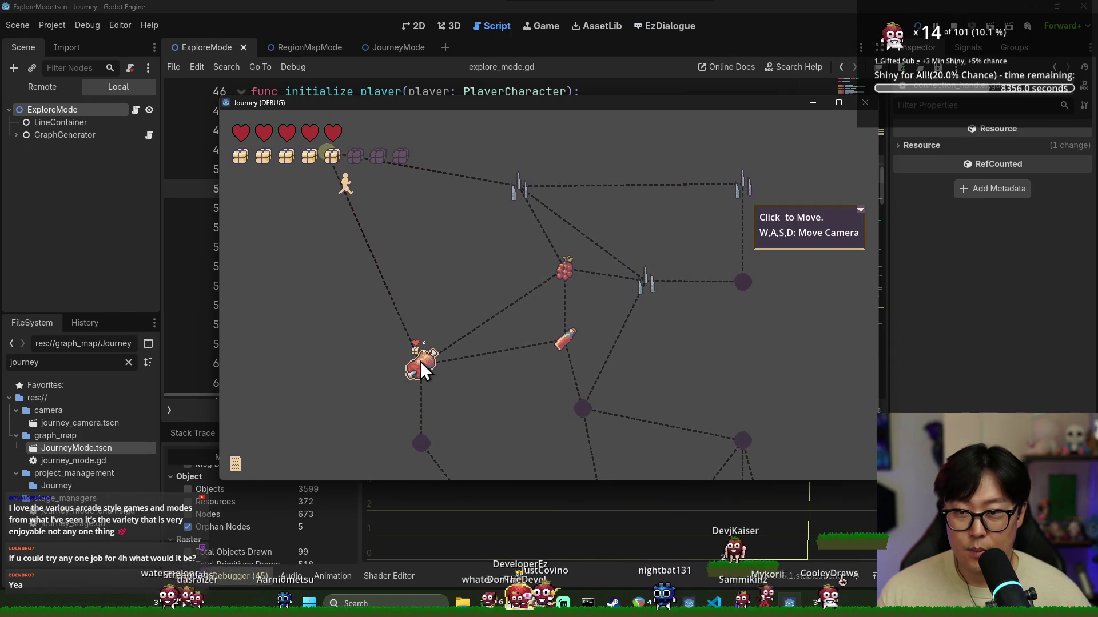
key(s)
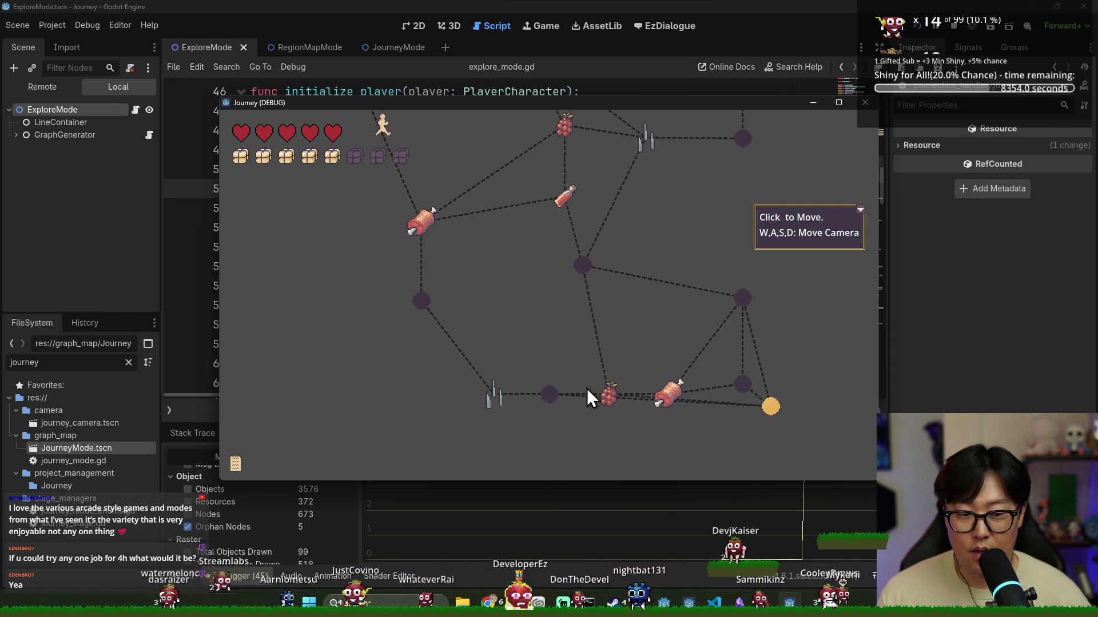
click(566, 180)
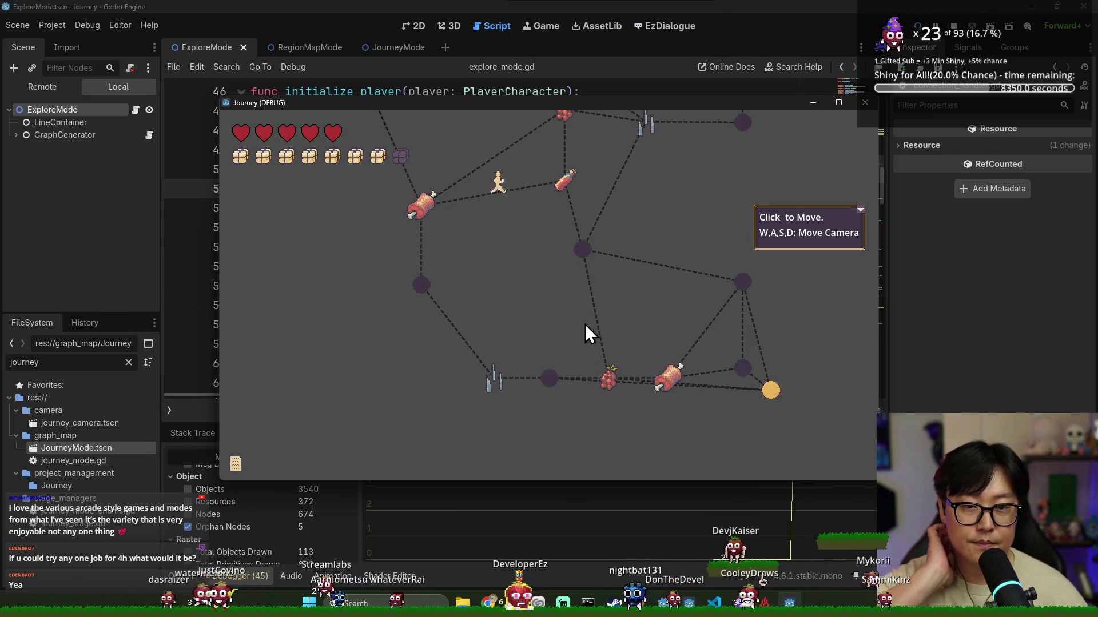
click(579, 255)
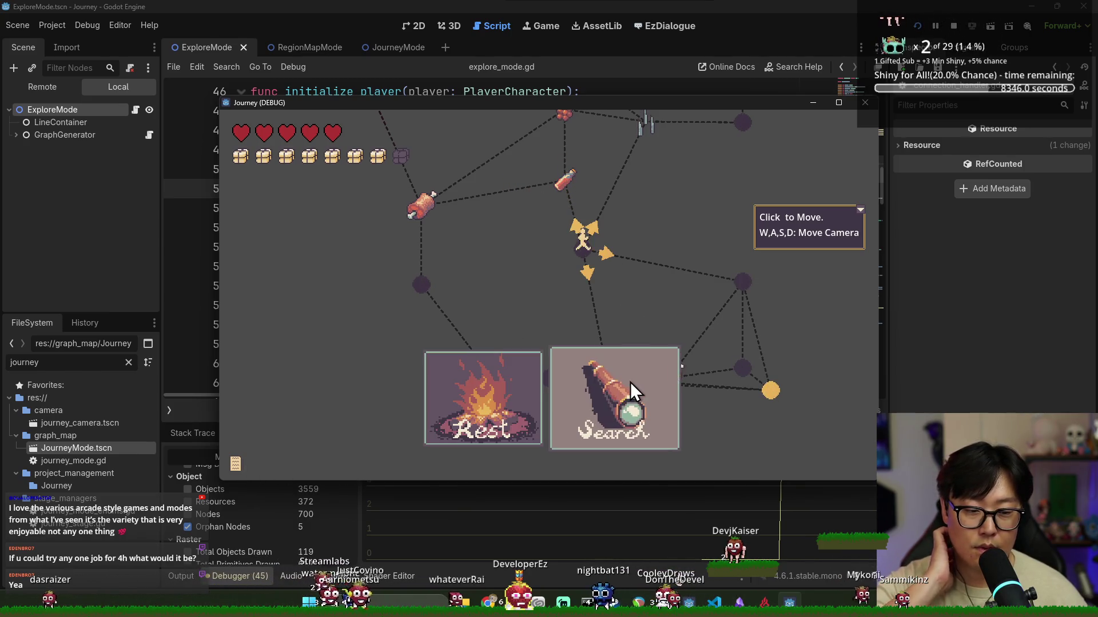
key(F8)
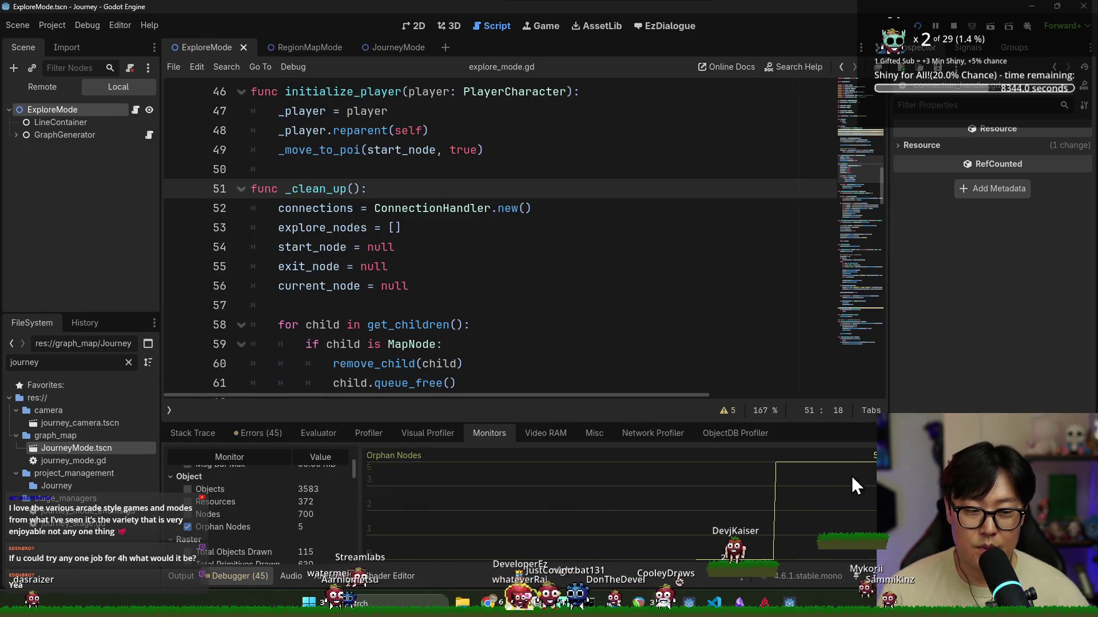
key(alt+Tab)
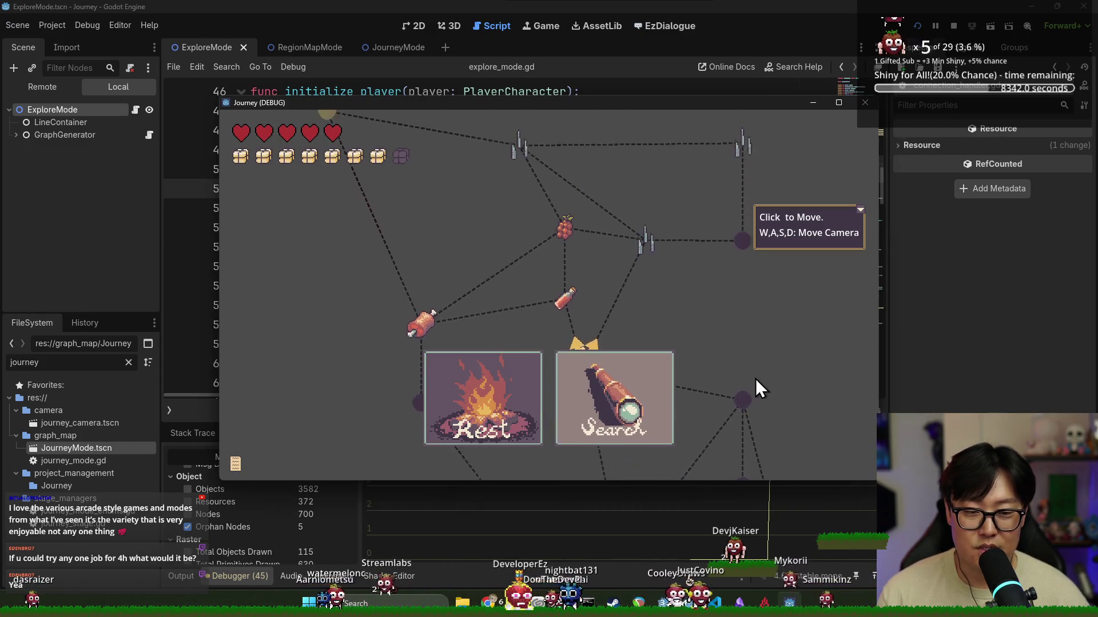
click(750, 394)
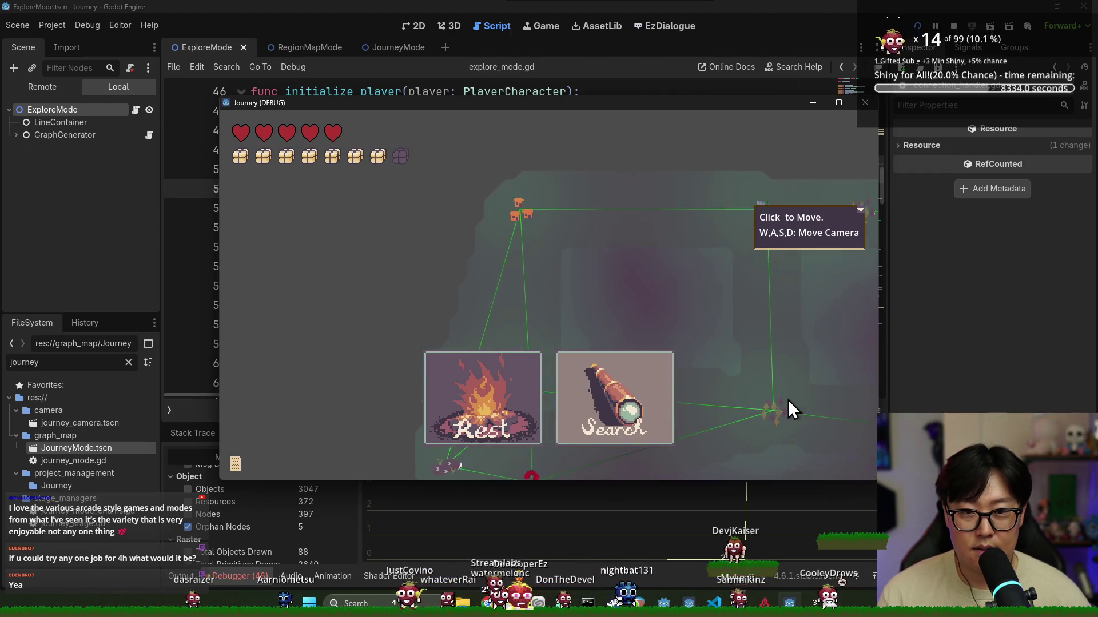
click(859, 210)
key(s)
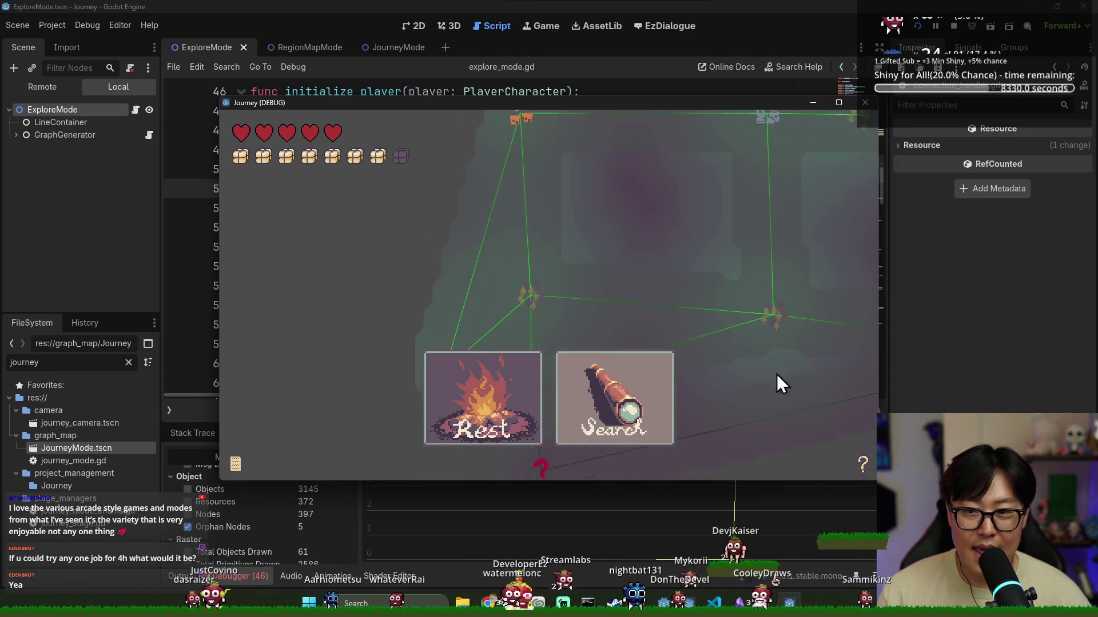
mouse_move(768, 263)
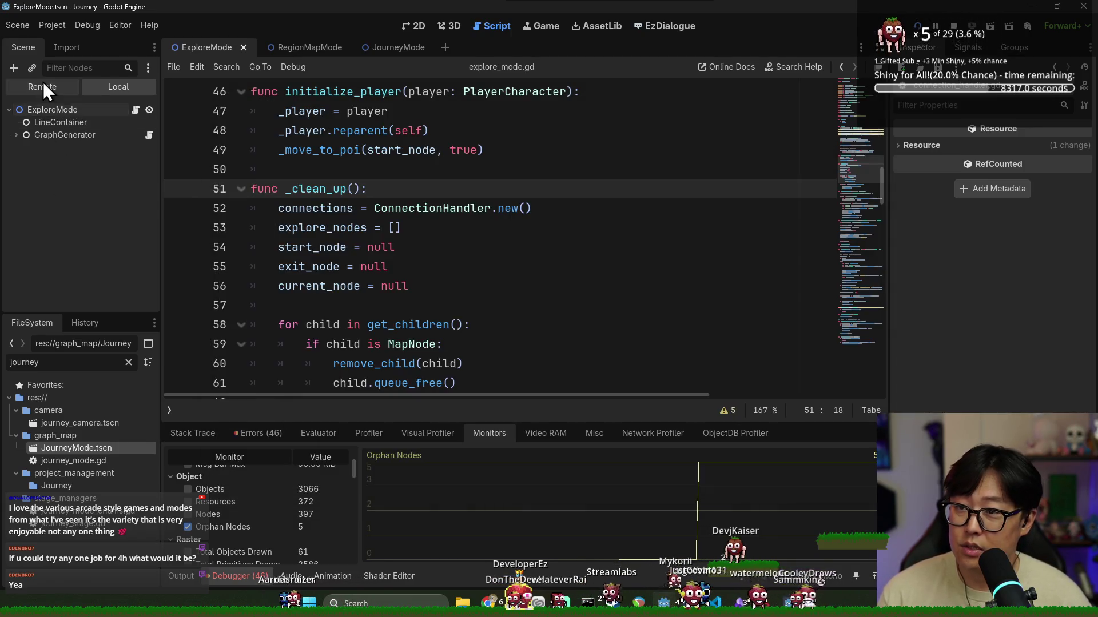
In the Remote scene tree, expand down to PlayerCharacter under JourneyMode > ExploreMode
click(43, 81)
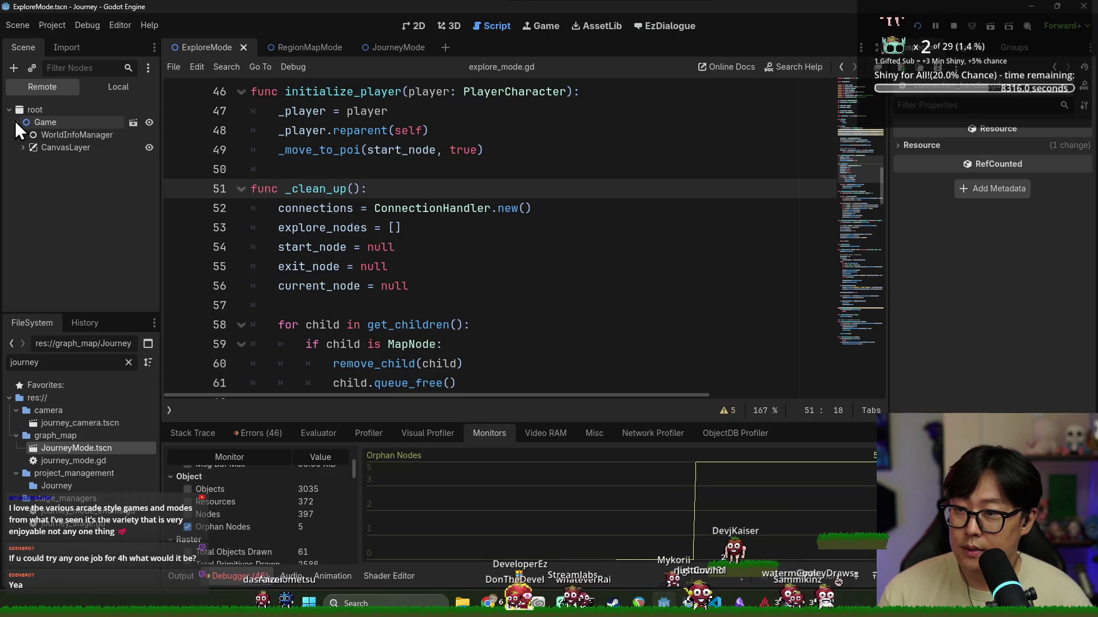
click(23, 148)
click(31, 160)
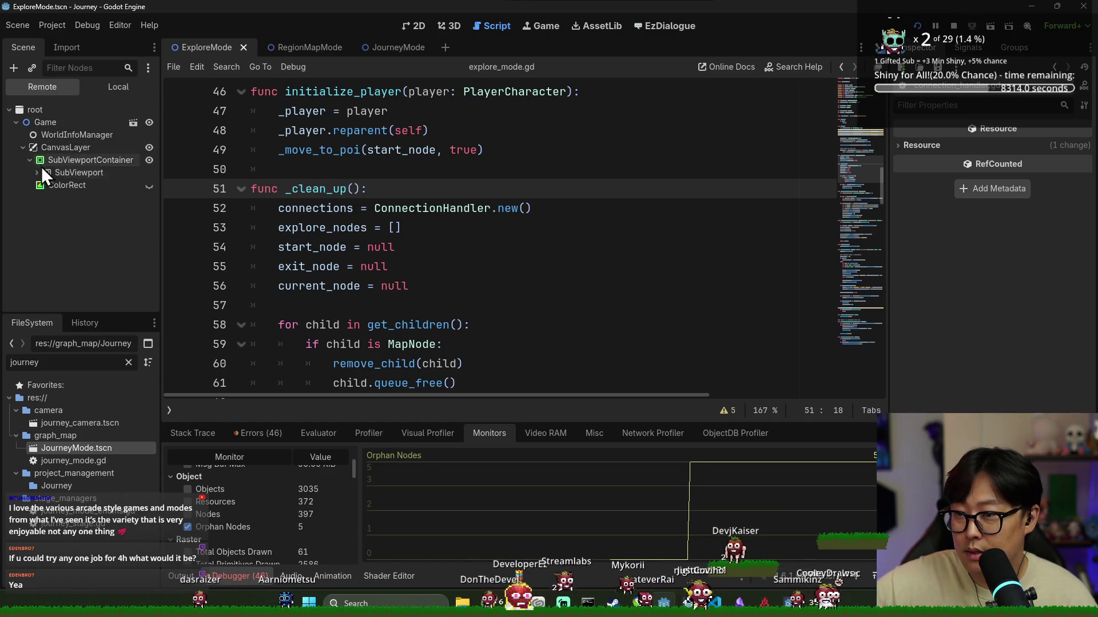
click(37, 173)
click(46, 186)
scroll(92, 191, down, 1)
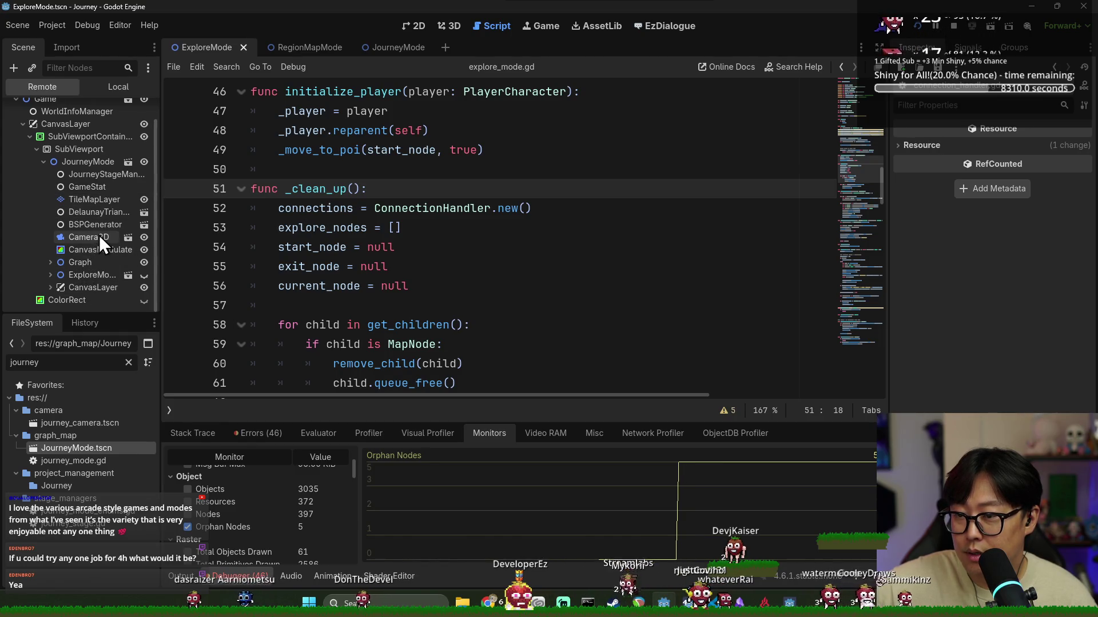
scroll(101, 251, down, 2)
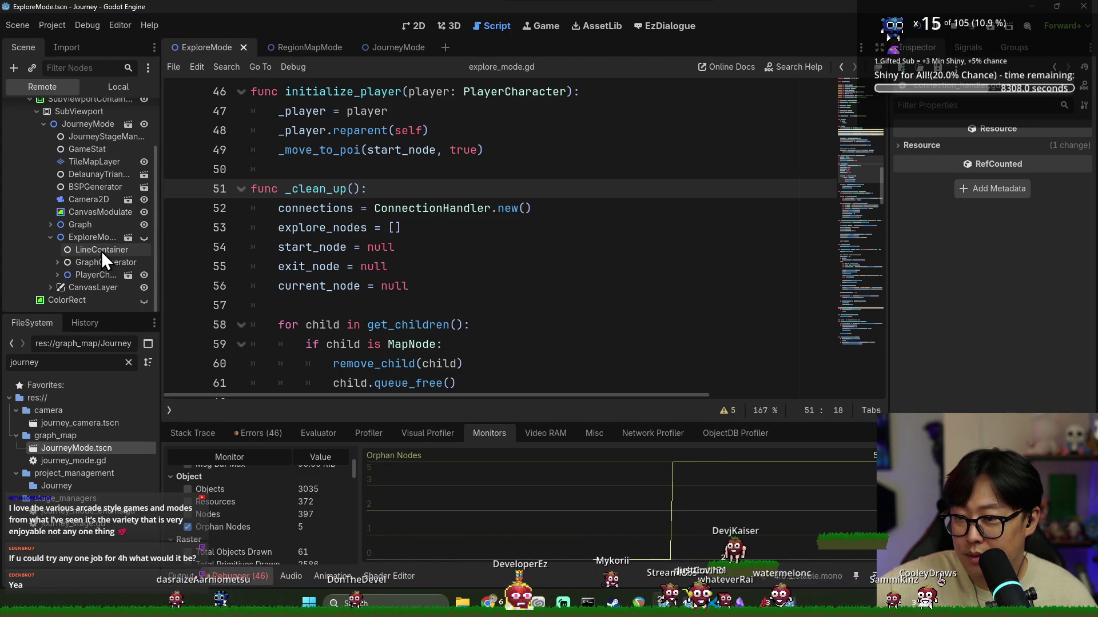
click(64, 275)
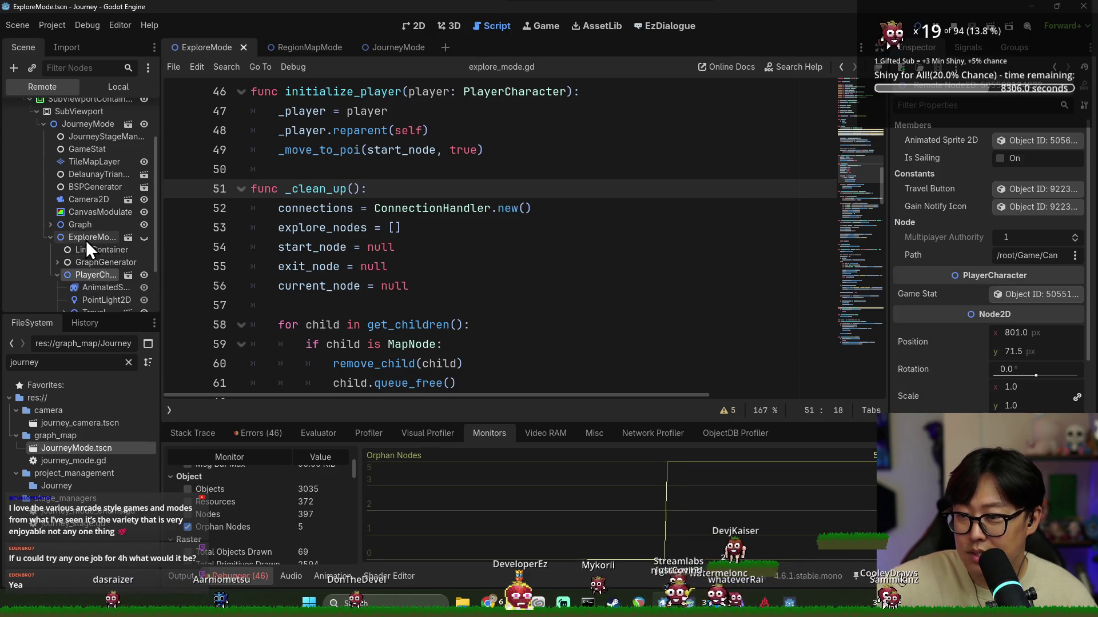
Inspect PlayerCharacter's child nodes, then switch the Scene dock back to Local
click(394, 228)
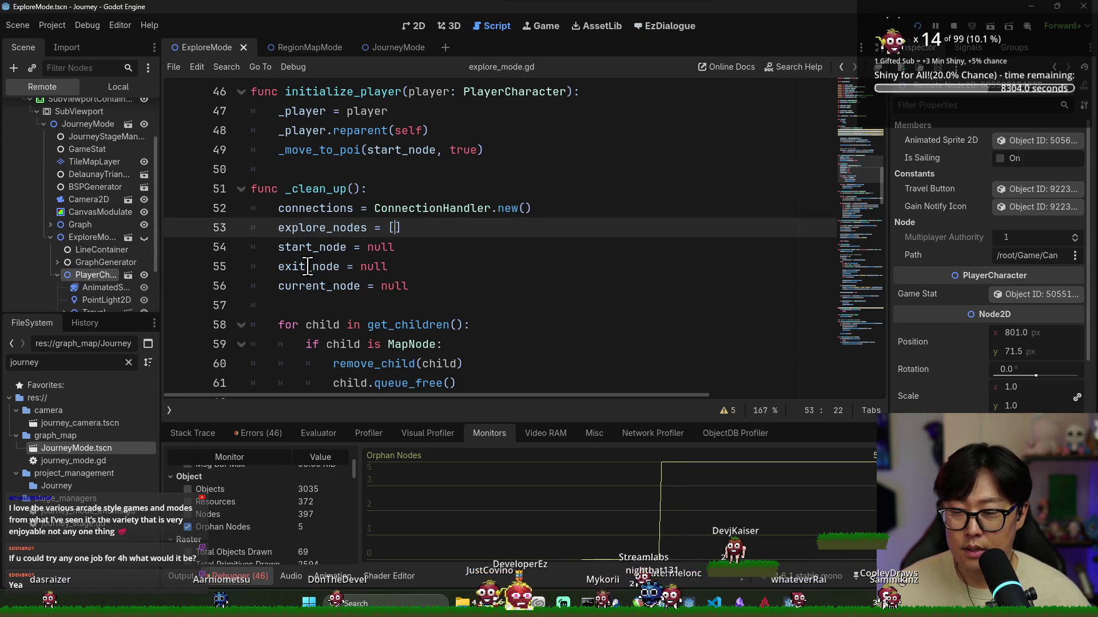
scroll(332, 246, down, 3)
scroll(355, 254, up, 2)
scroll(373, 264, down, 3)
scroll(370, 260, up, 3)
scroll(357, 226, down, 8)
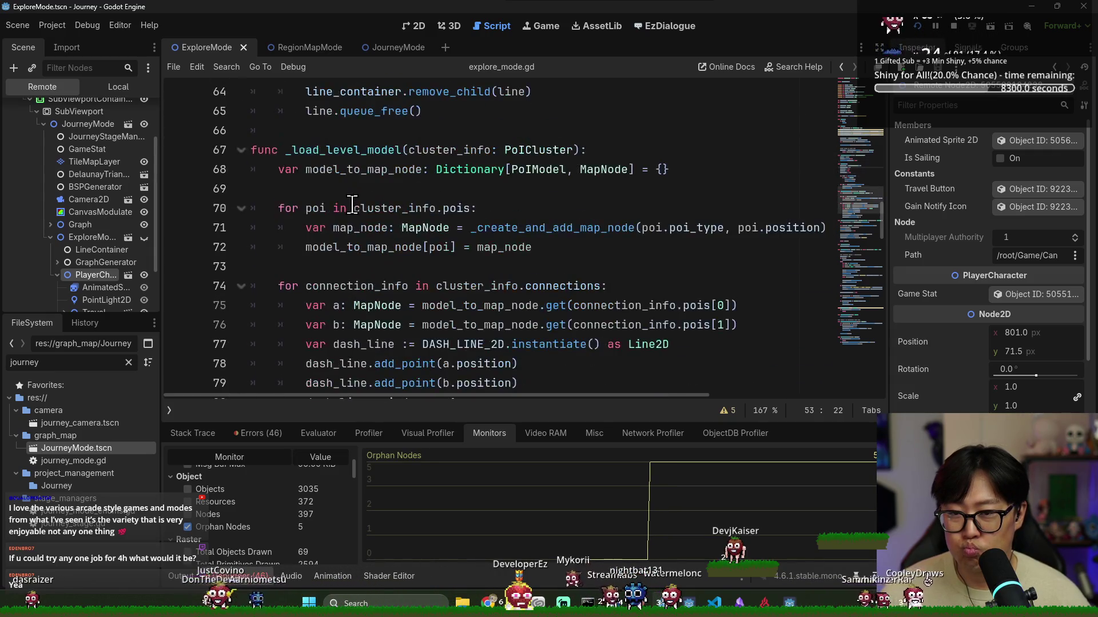
scroll(367, 240, down, 1)
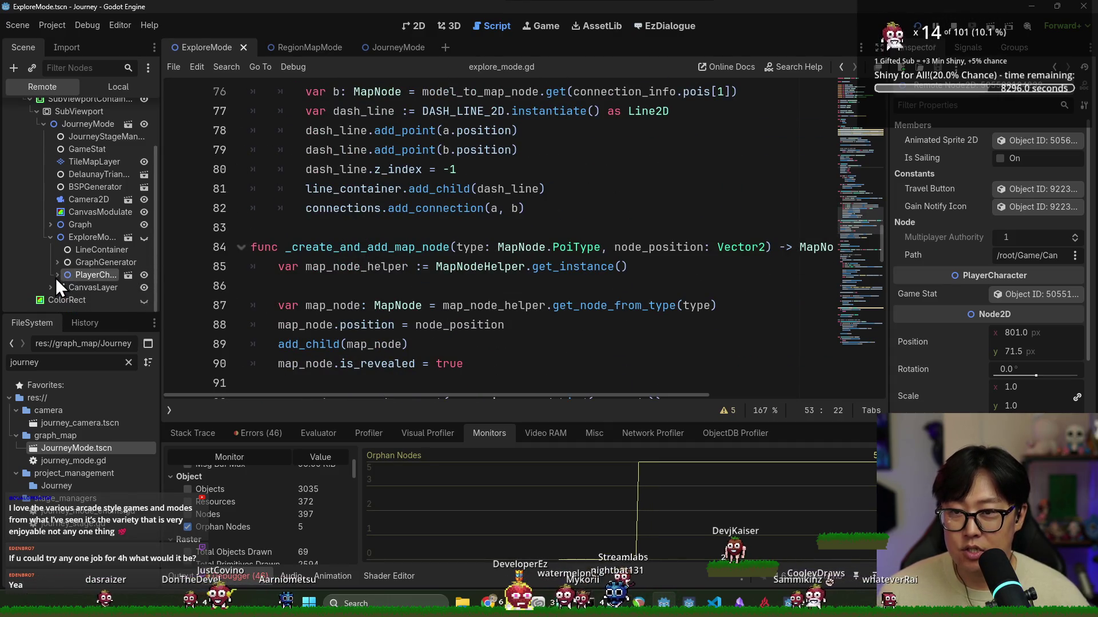
scroll(129, 200, up, 3)
scroll(129, 147, up, 1)
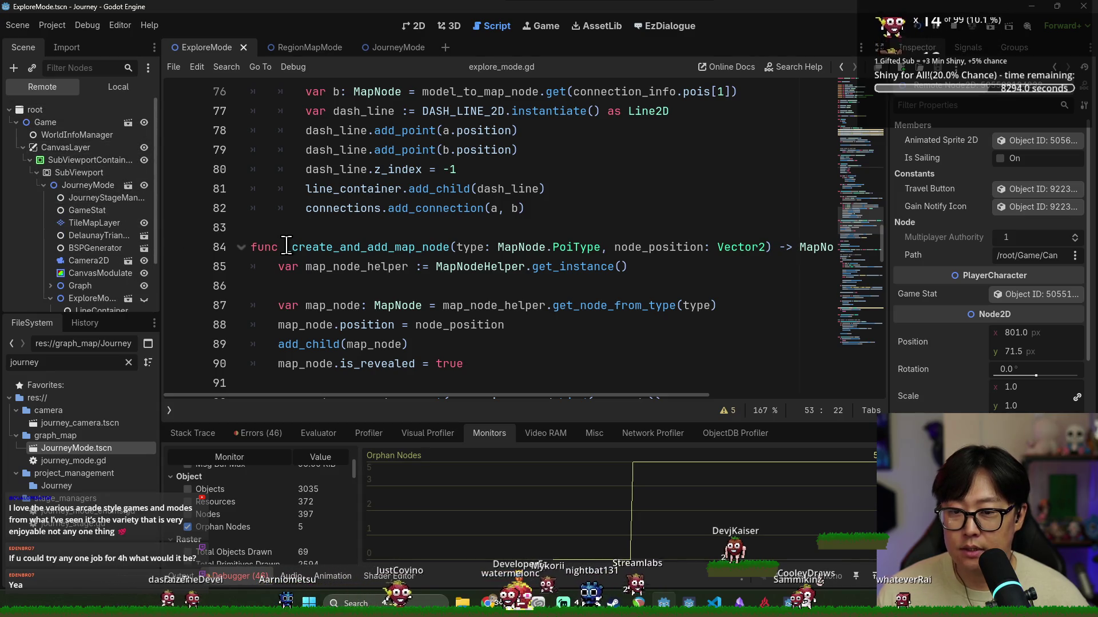
scroll(290, 247, up, 6)
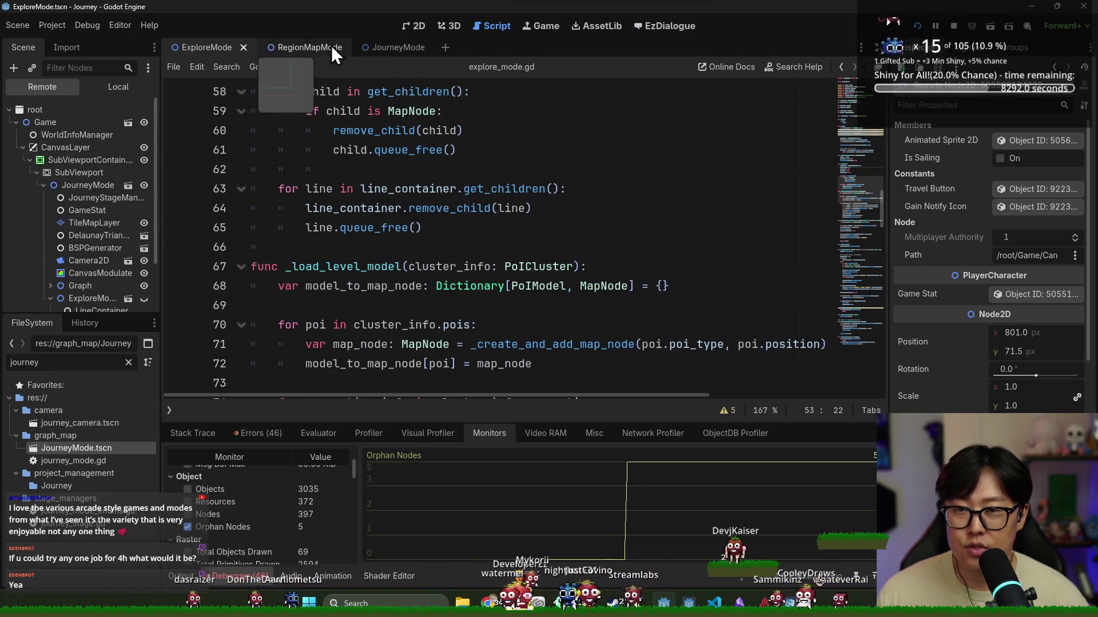
click(103, 92)
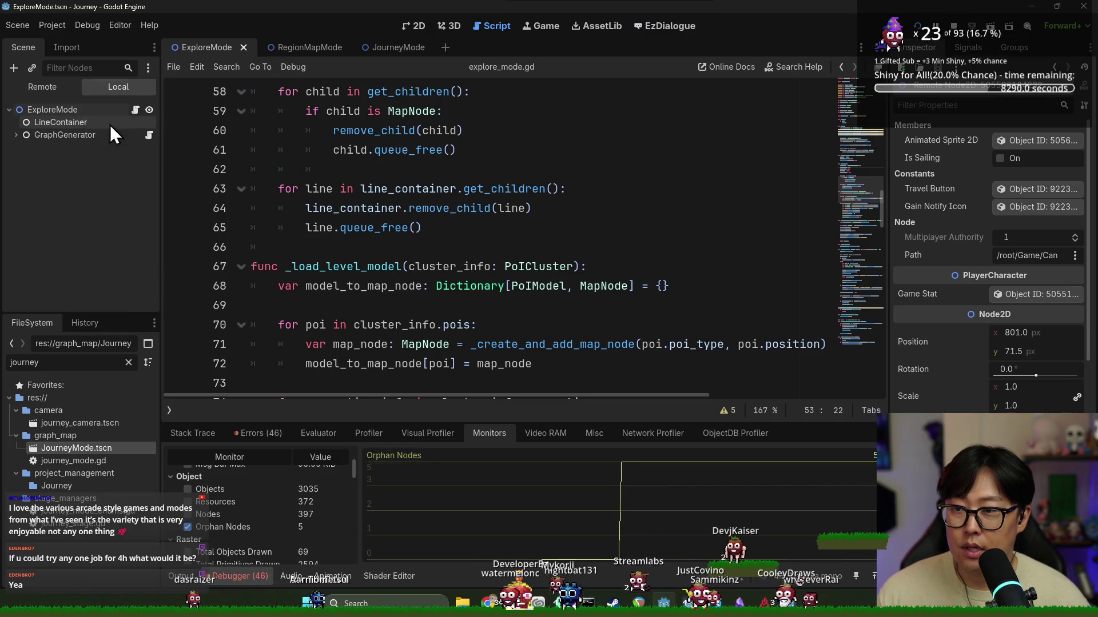
Replace add_child(player) on line 511 of journey_mode.gd with player.reparent(self), save, and run
click(381, 49)
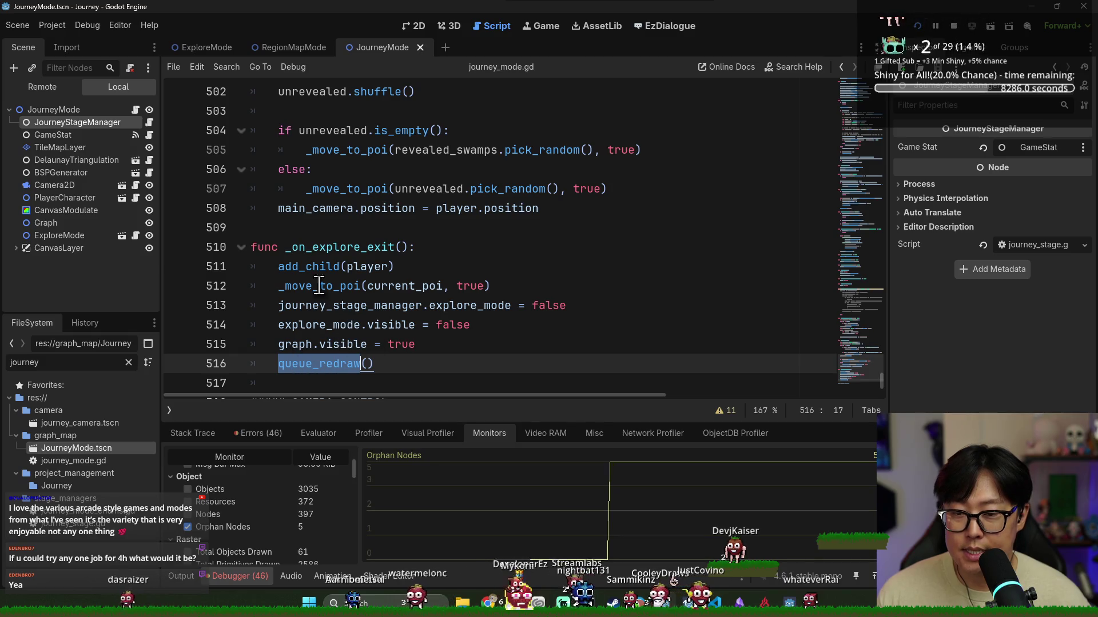
double_click(329, 268)
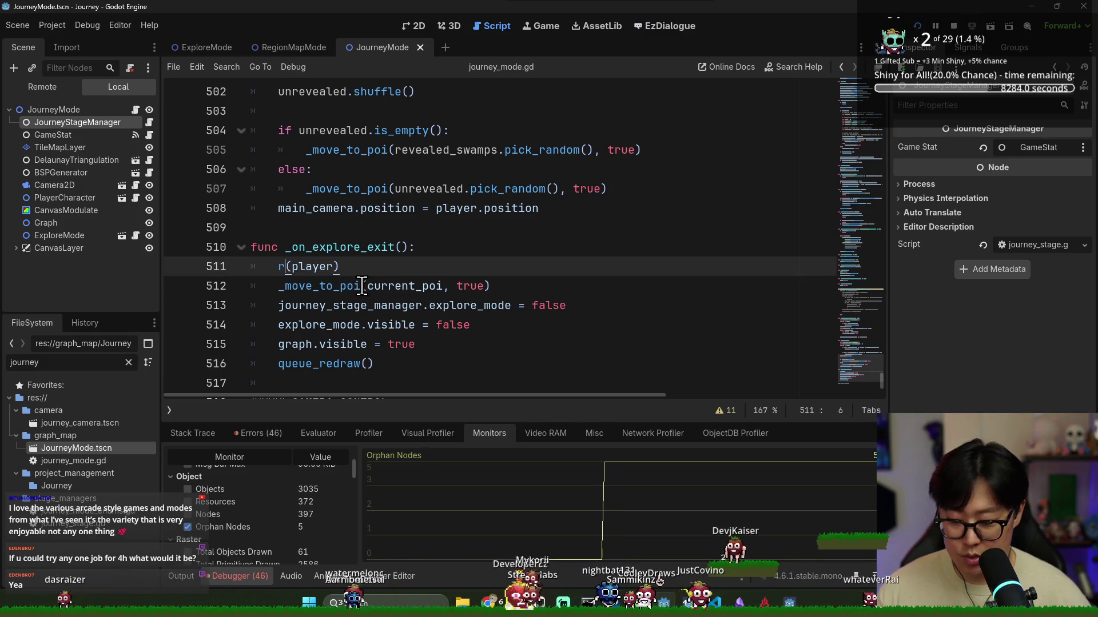
text(re)
key(BackSpace)
key(BackSpace)
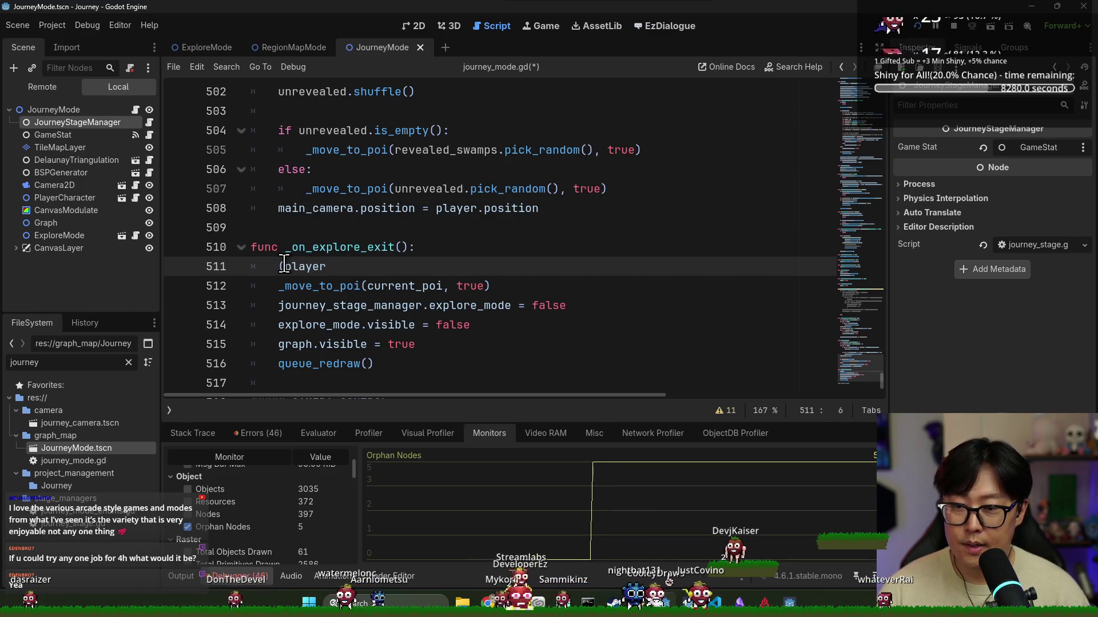
text(.rep)
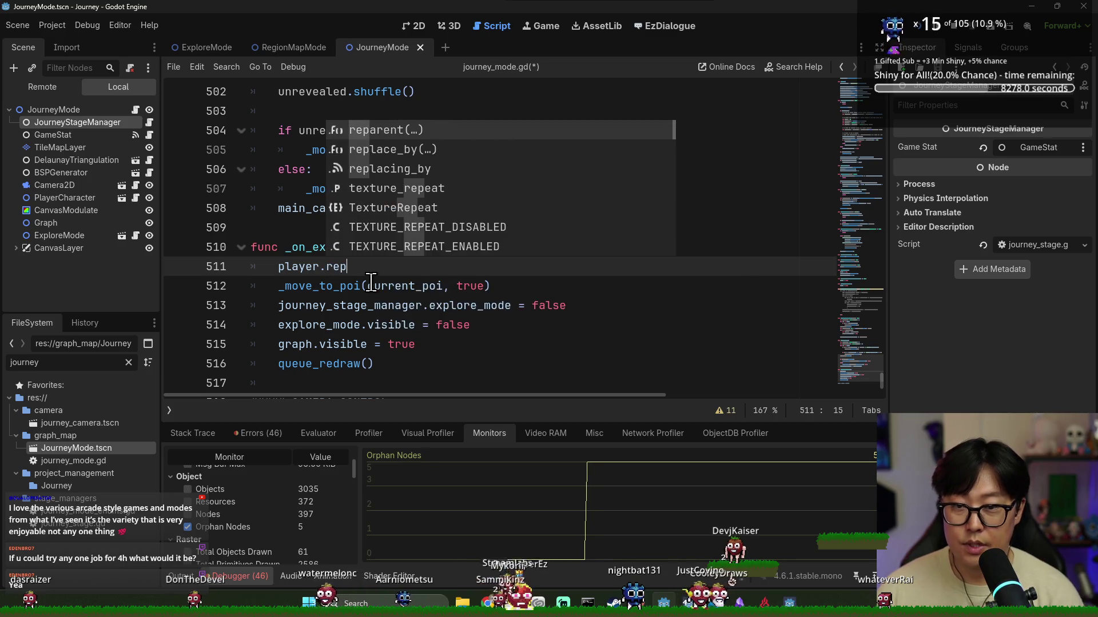
key(Return)
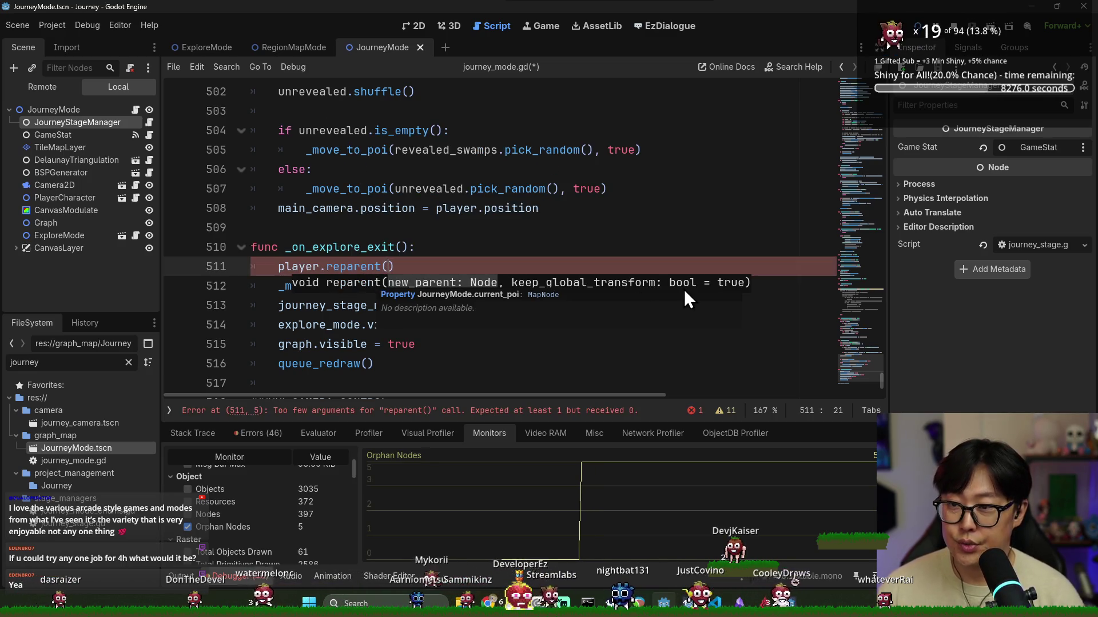
text(self)
key(ctrl+s)
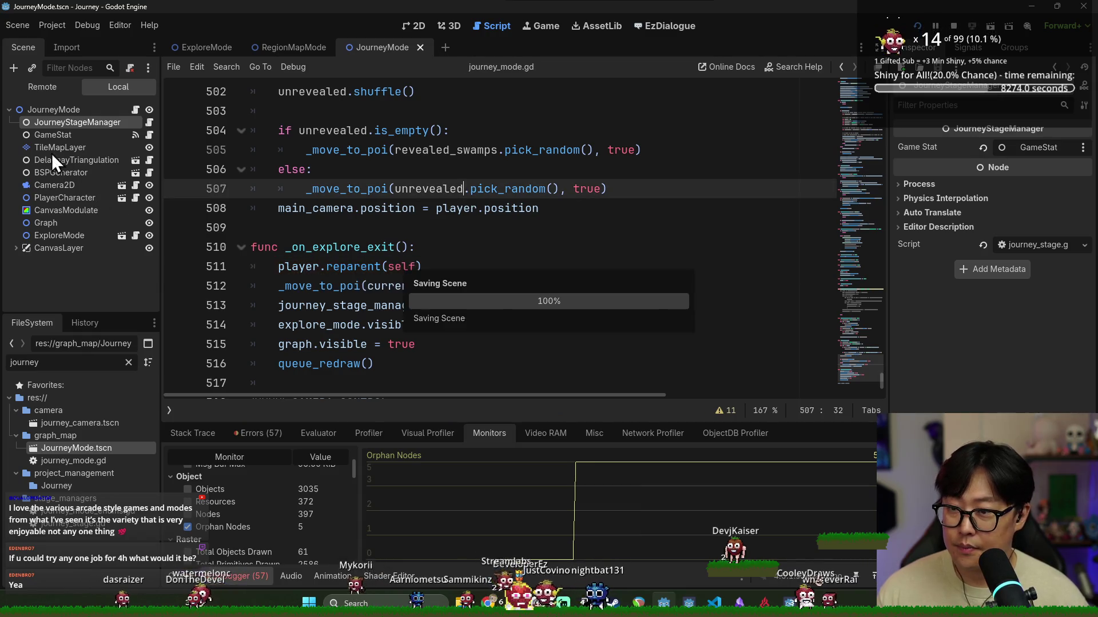
click(922, 29)
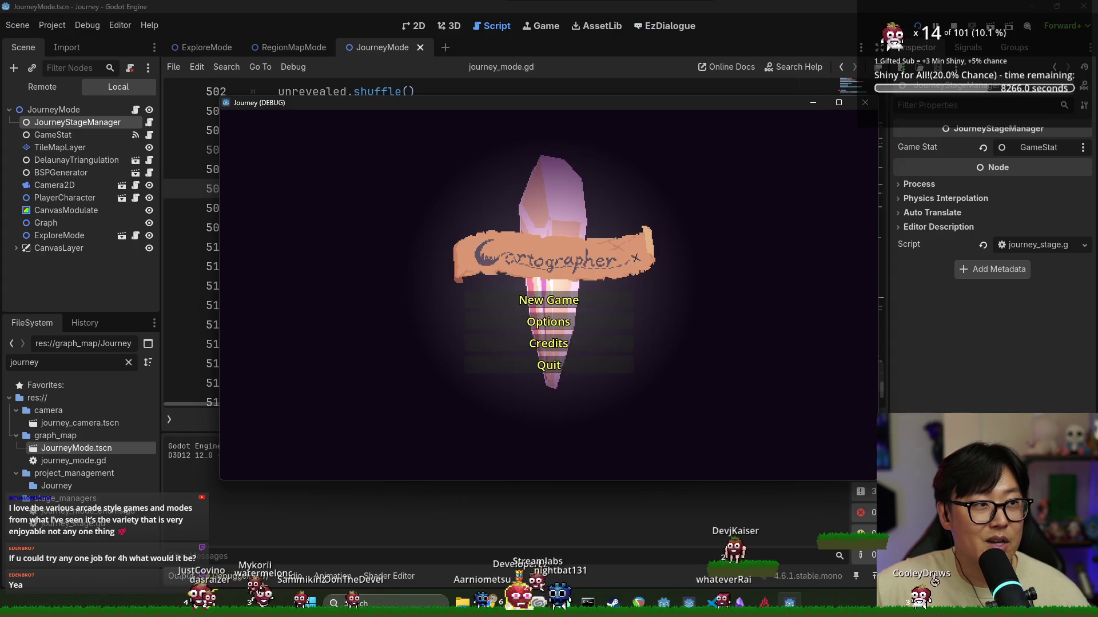
Start a new game, Search a node to enter explore mode, and walk past the spike node
click(547, 300)
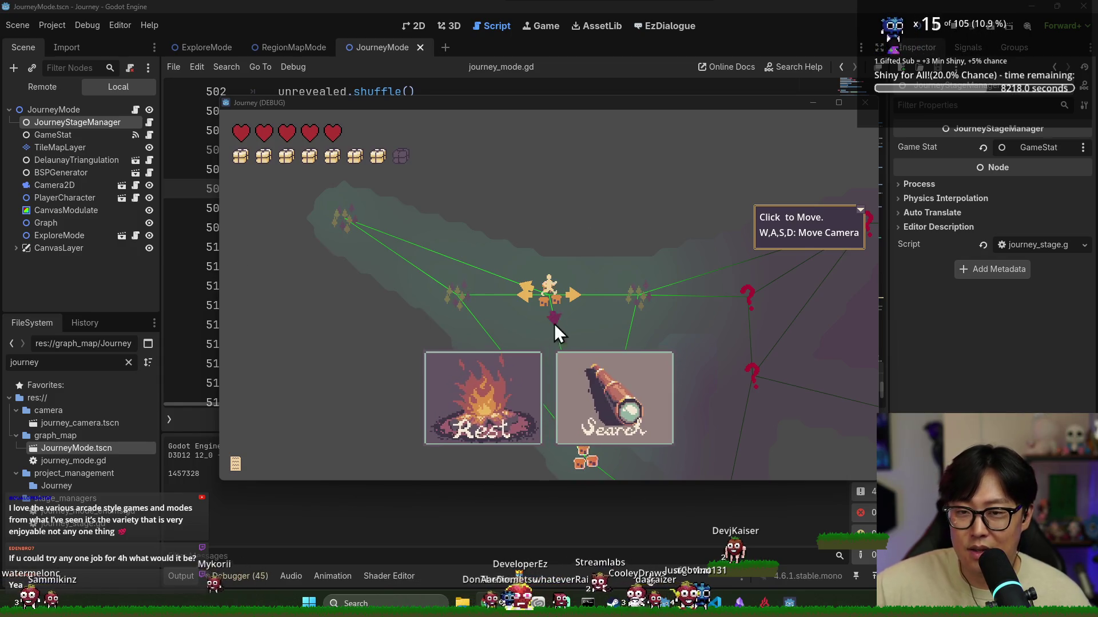
click(636, 295)
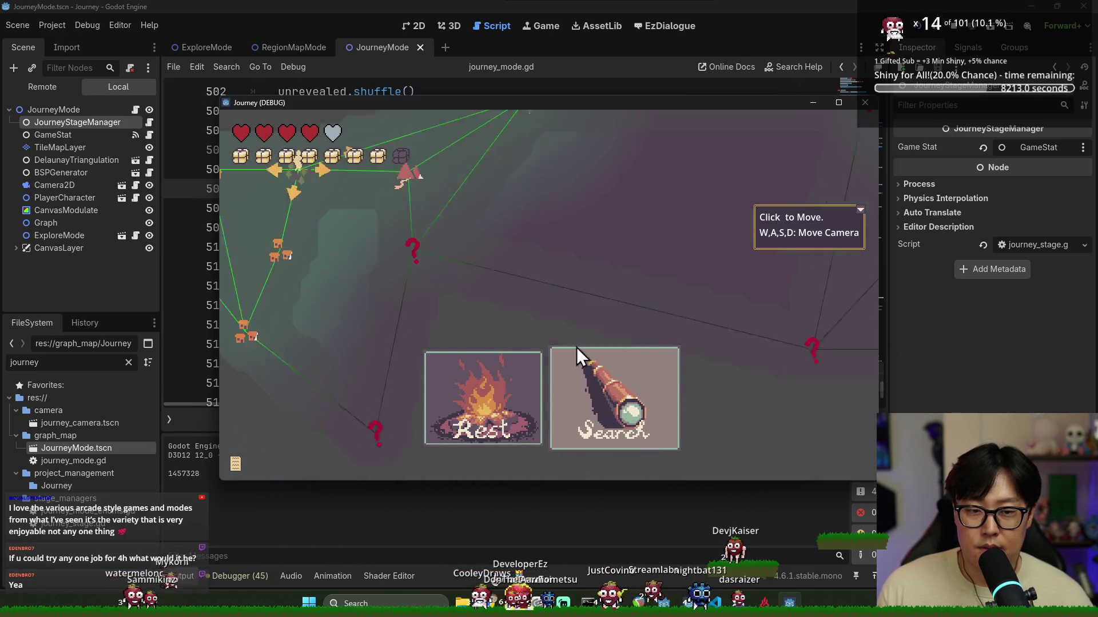
click(623, 418)
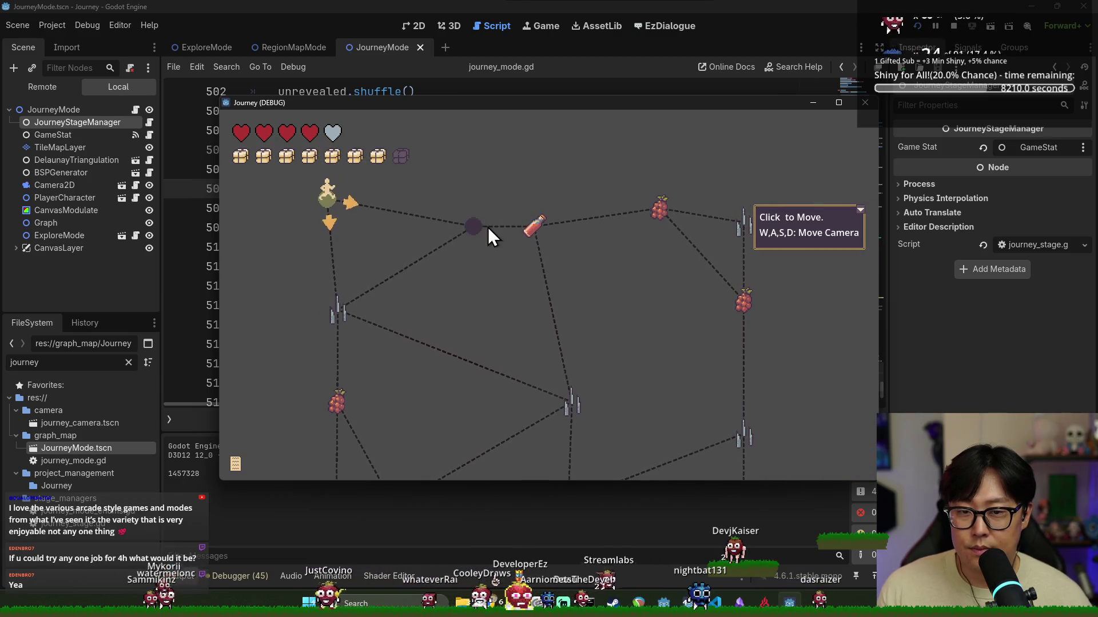
click(533, 225)
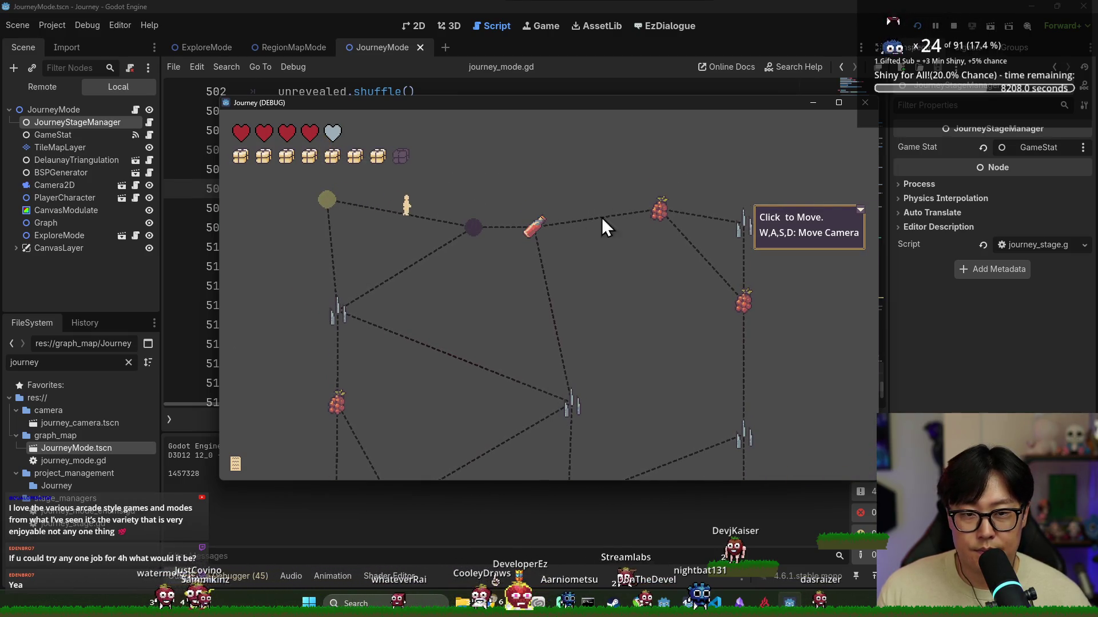
click(860, 211)
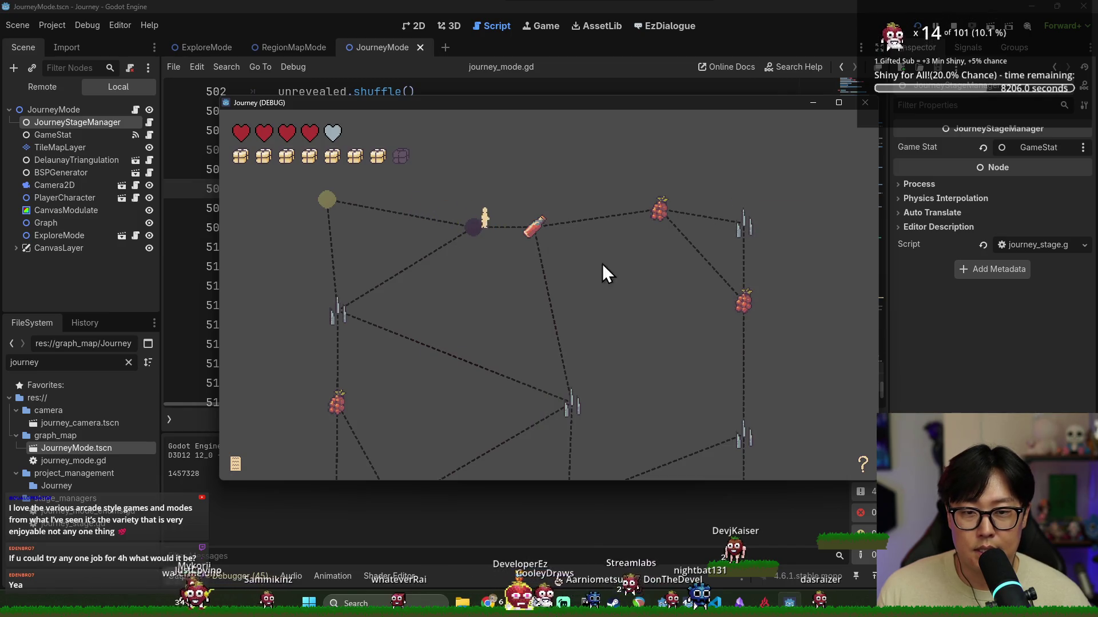
click(607, 226)
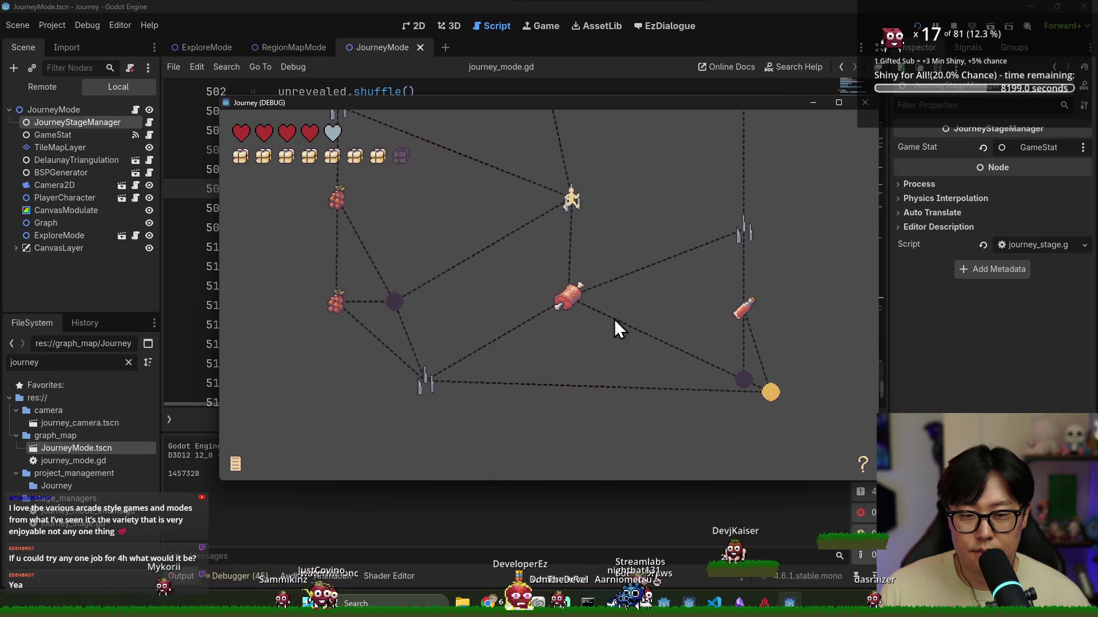
click(766, 391)
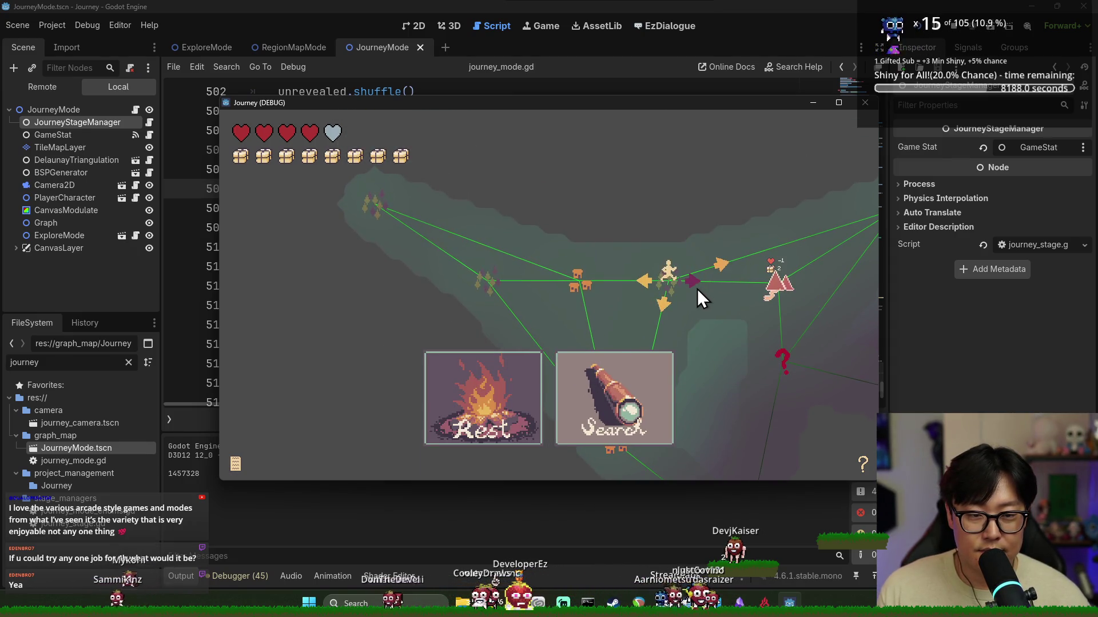
Stop the game with F8 and switch to Chrome's raid channel list
key(F8)
key(alt+Tab)
scroll(224, 399, down, 2)
scroll(234, 432, up, 1)
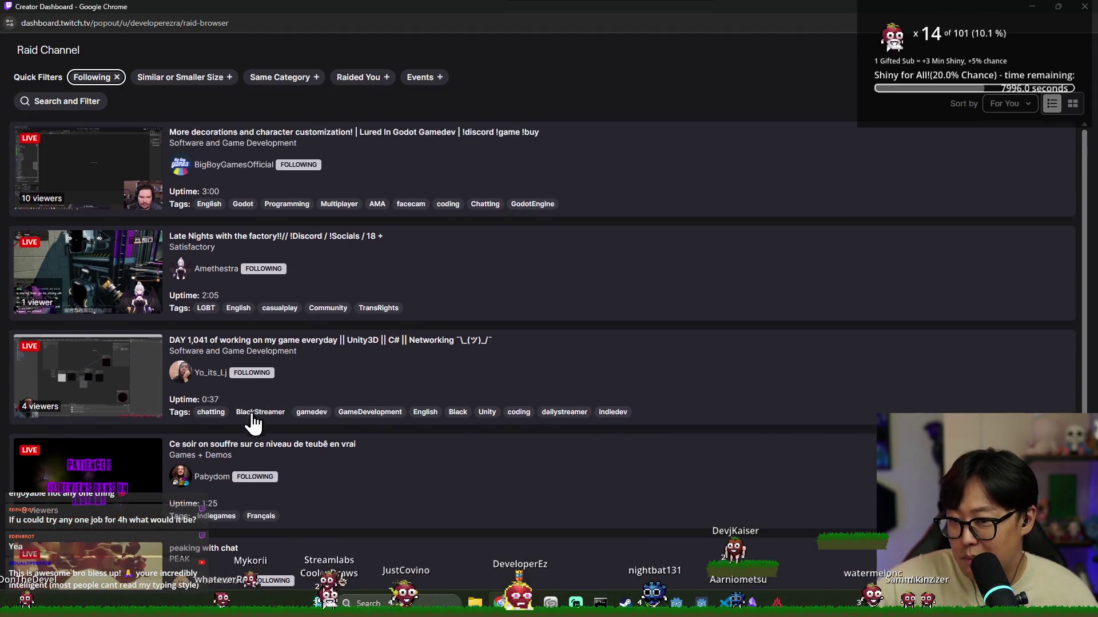